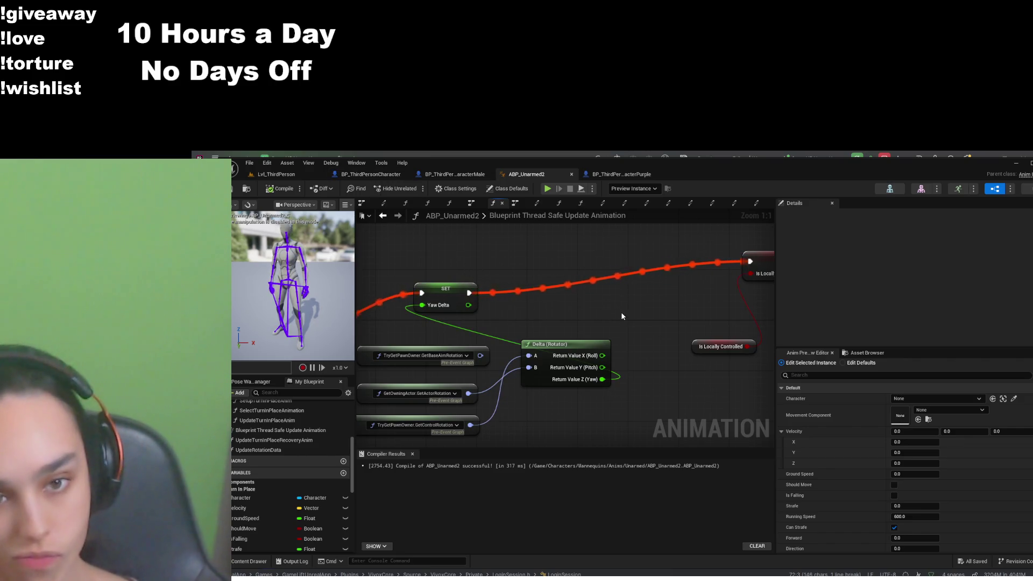
Scroll and pan across the update graph to inspect its left and right parts
scroll(622, 316, "down", 1)
scroll(622, 316, "down", 1)
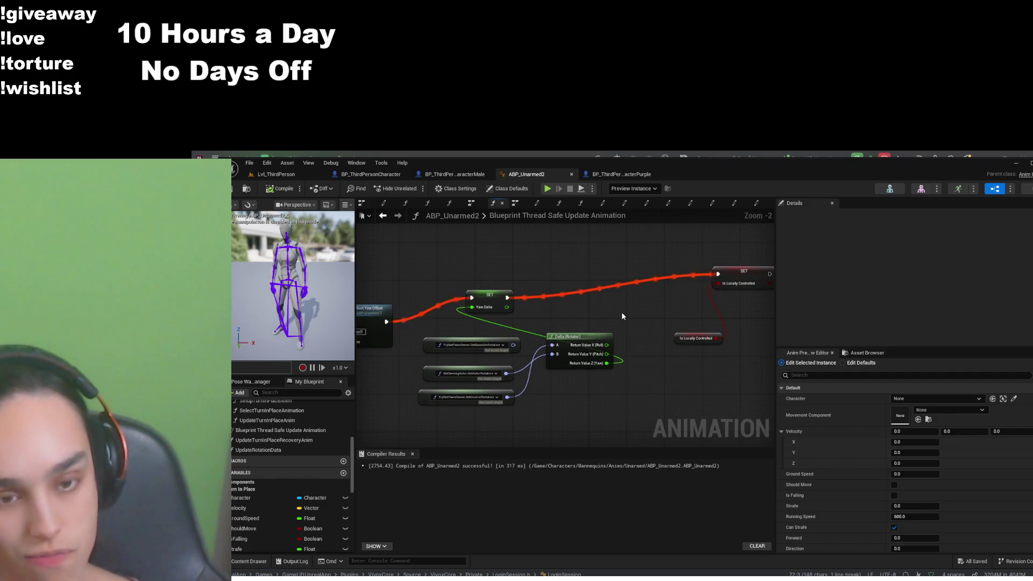
scroll(622, 316, "up", 2)
left_click_drag(591, 304, 632, 303)
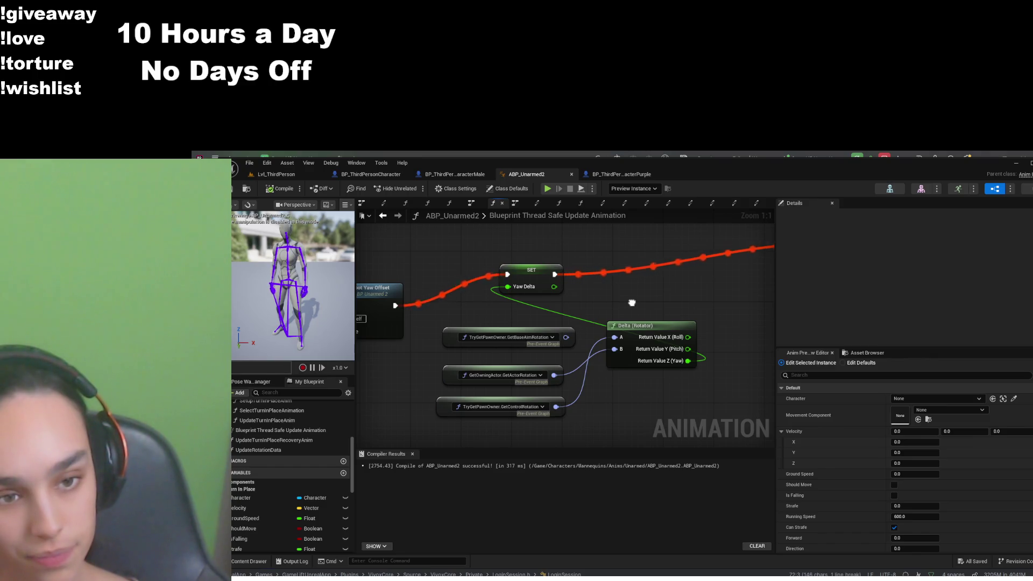
mouse_move(632, 302)
left_mouse_down()
mouse_move(616, 315)
mouse_move(469, 329)
left_mouse_up()
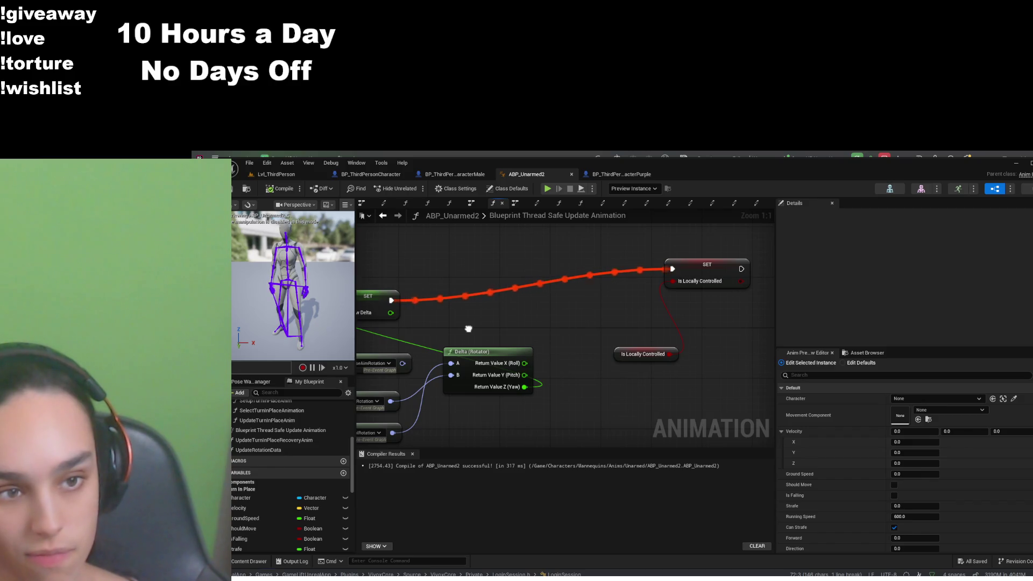
left_click_drag(469, 329, 605, 322)
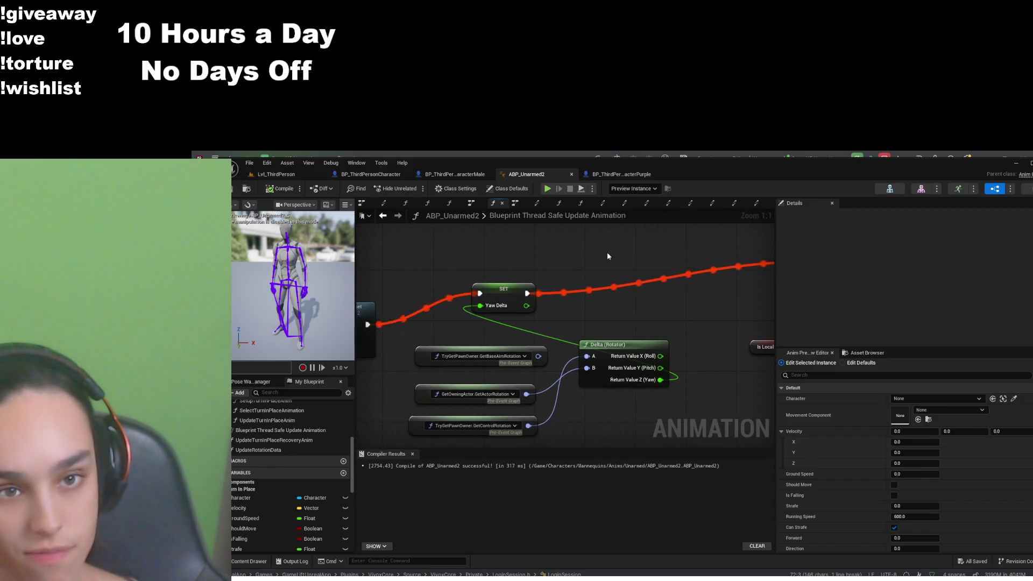
Go through Locomotion > Idle > IdleSM and inspect the Idle to TurnLeft transition rule
left_click(428, 204)
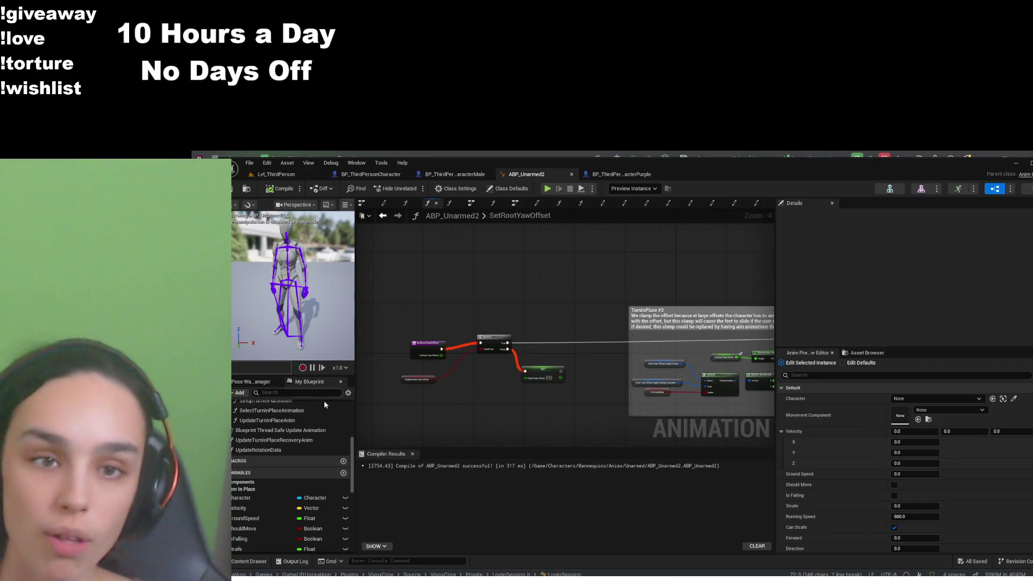
left_click(515, 206)
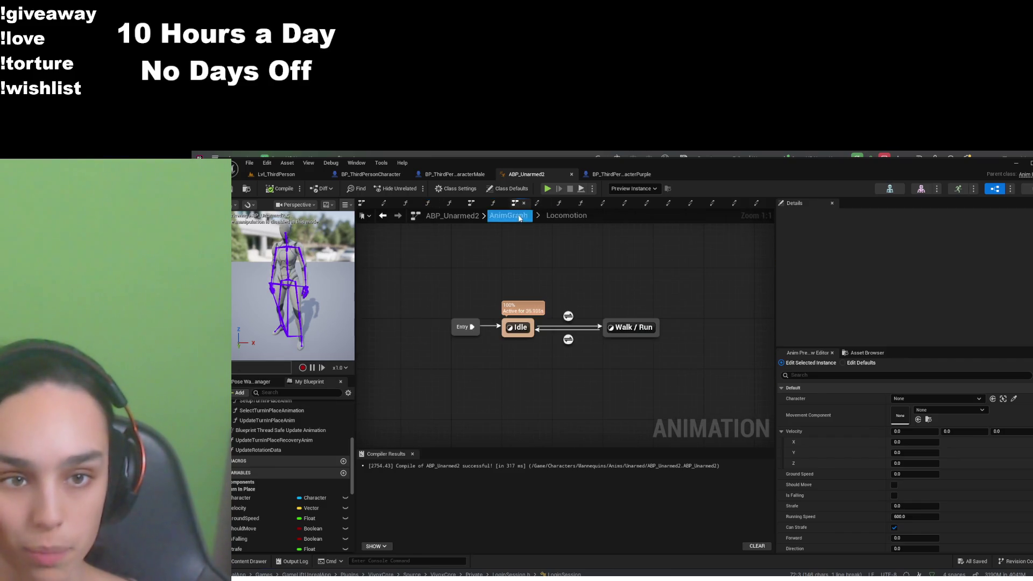
double_click(505, 327)
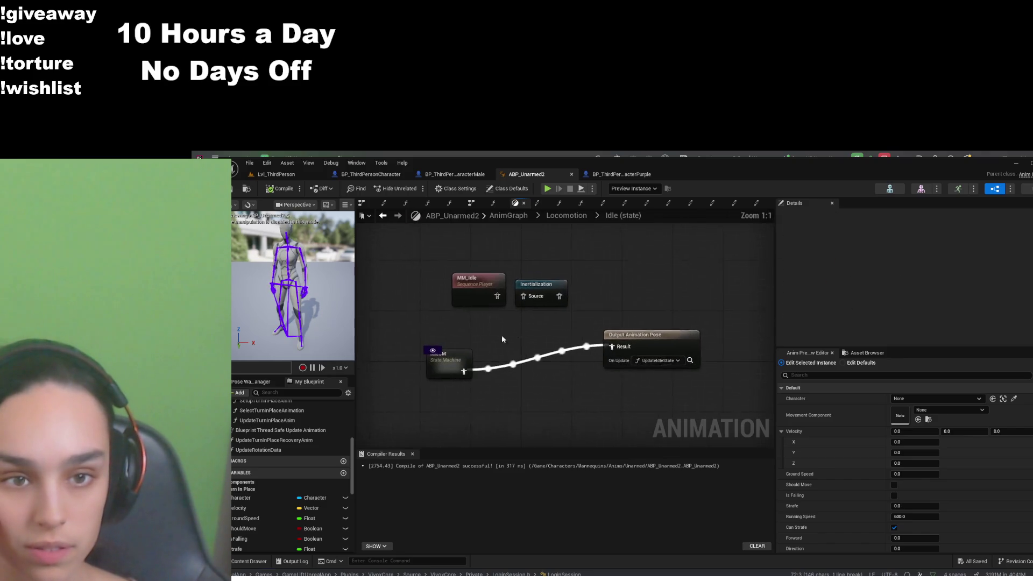
double_click(451, 358)
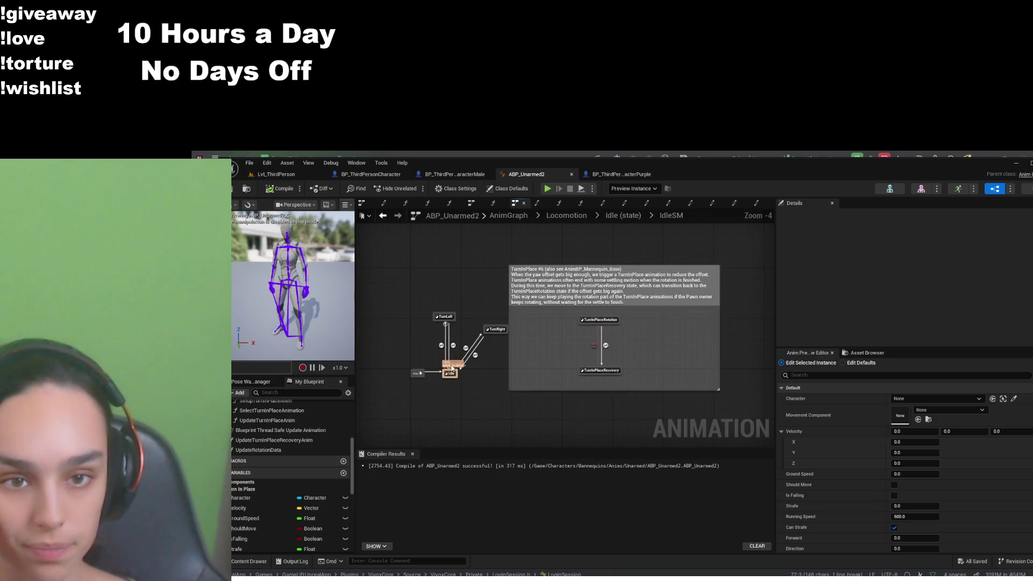
double_click(457, 345)
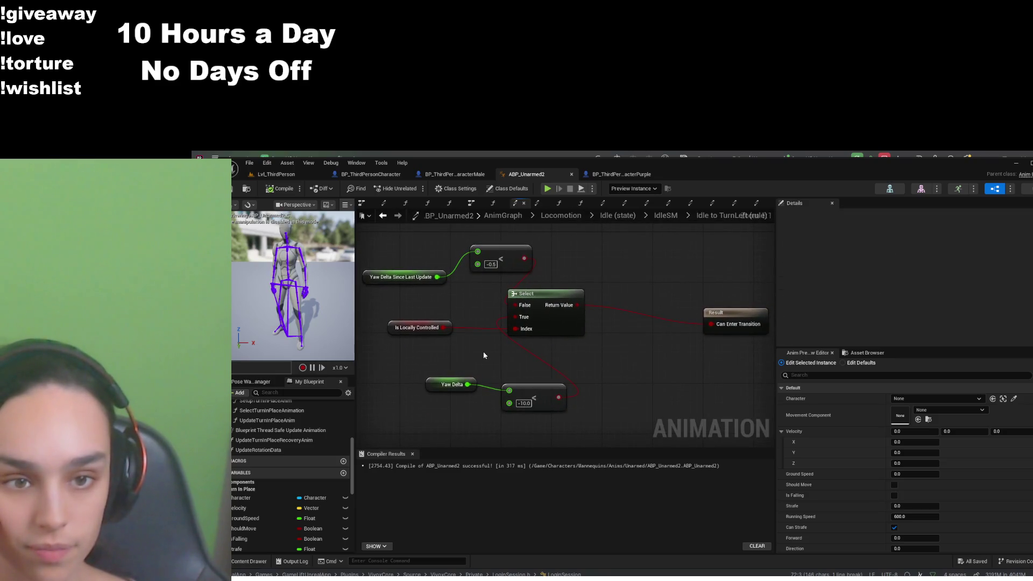
scroll(635, 348, "down", 2)
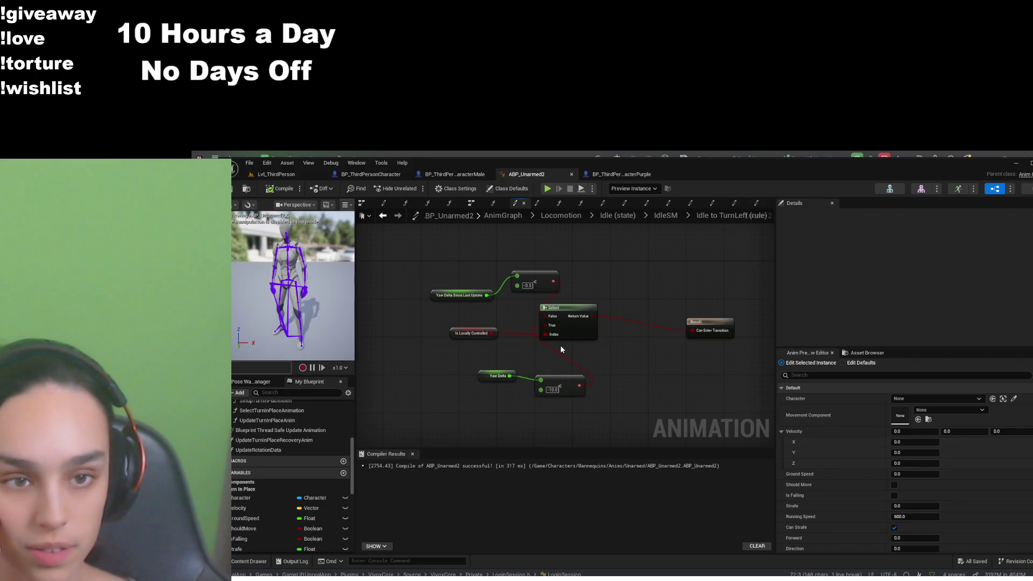
scroll(561, 350, "up", 1)
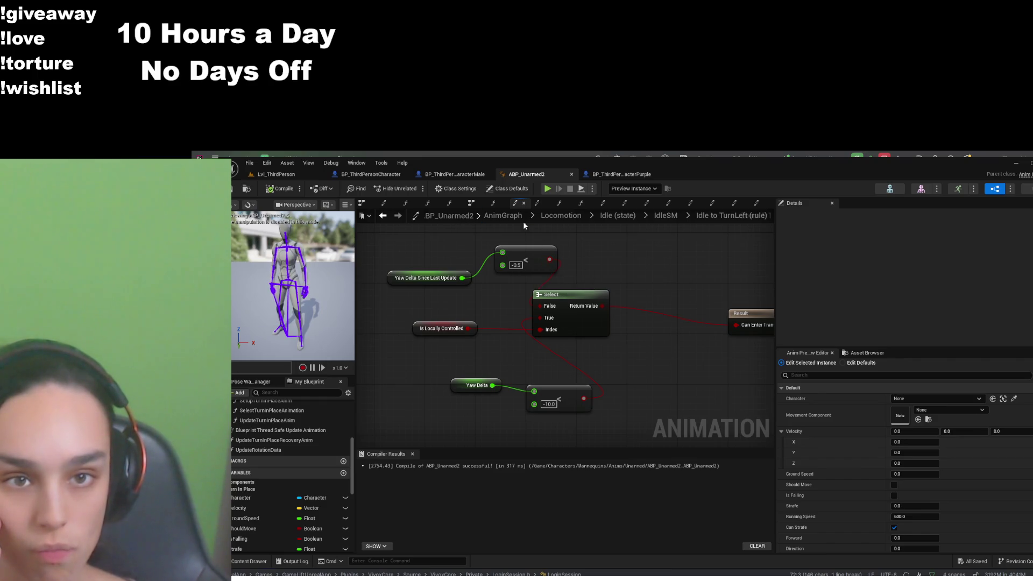
Return to the Idle state's IdleSM and open the TurnLeft to Idle transition rule
left_click(580, 223)
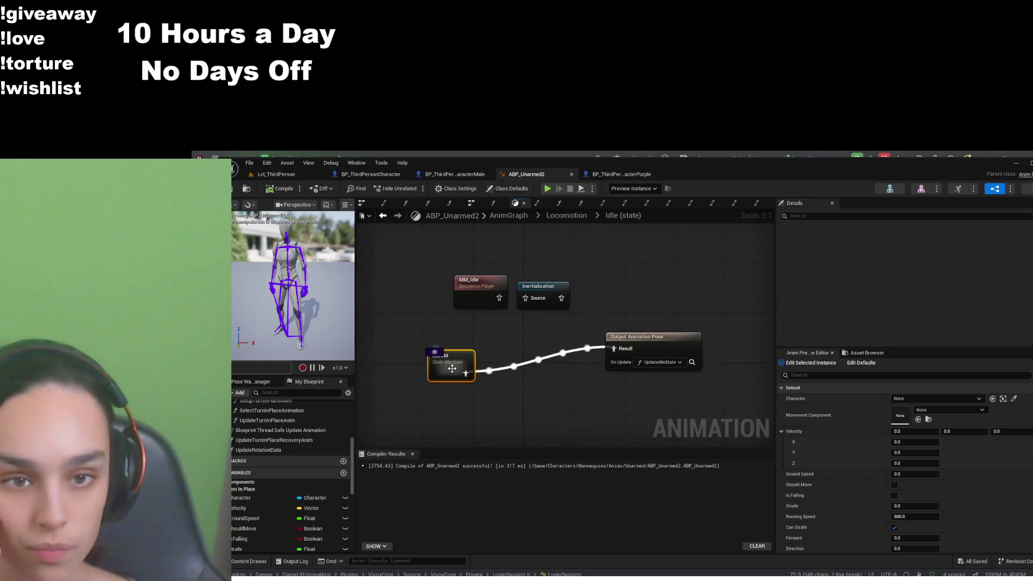
double_click(454, 370)
double_click(452, 343)
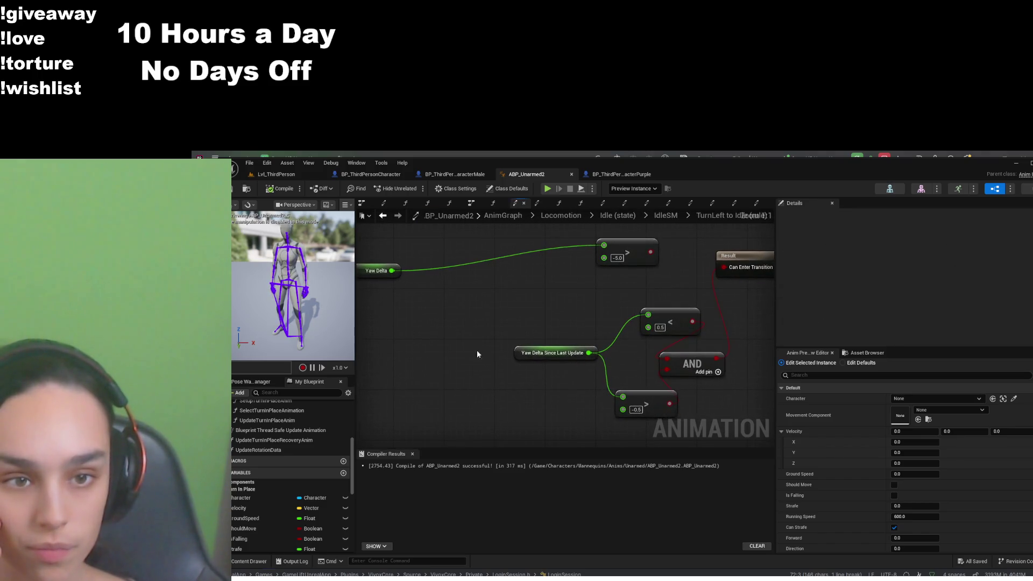
mouse_move(460, 395)
left_mouse_down()
mouse_move(489, 369)
mouse_move(504, 405)
mouse_move(549, 390)
left_mouse_up()
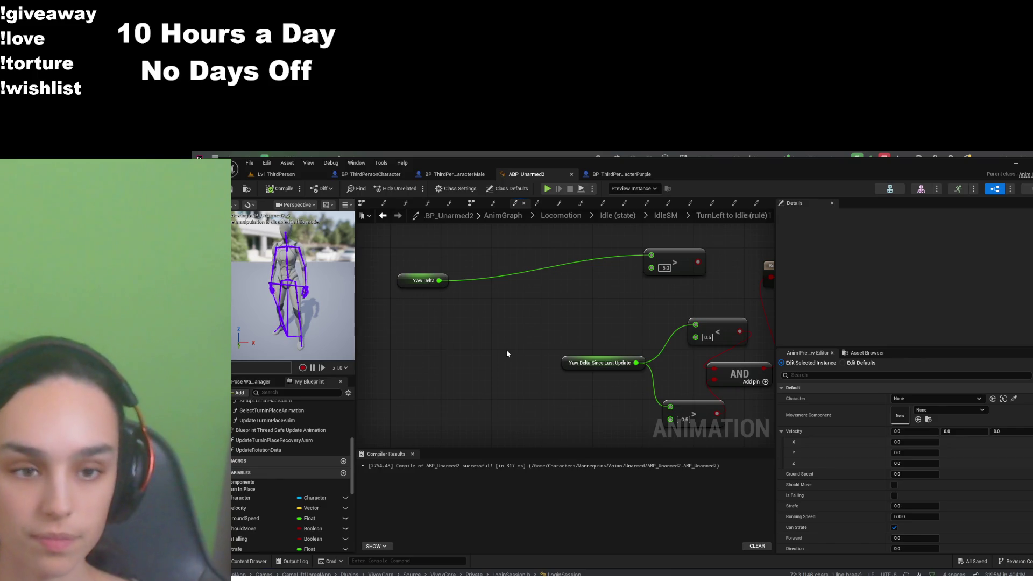
Add a Boolean-indexed Select node and wire an Is Locally Controlled getter into its Index
key("ctrl+v")
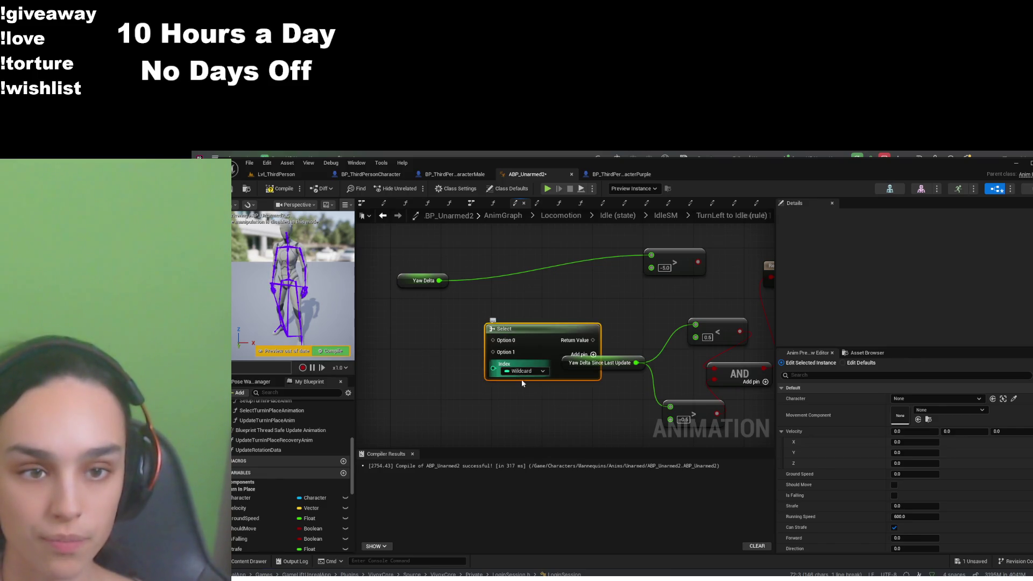
left_click(535, 395)
scroll(300, 515, "down", 5)
scroll(300, 515, "down", 2)
left_click(253, 536)
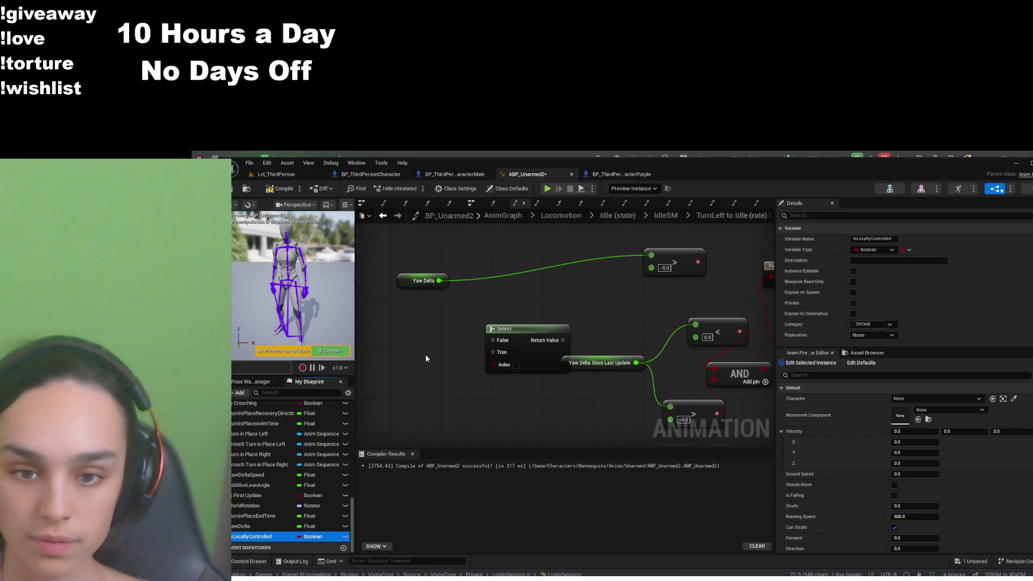
key("ctrl+v")
left_click_drag(456, 350, 406, 375)
left_click_drag(494, 369, 493, 365)
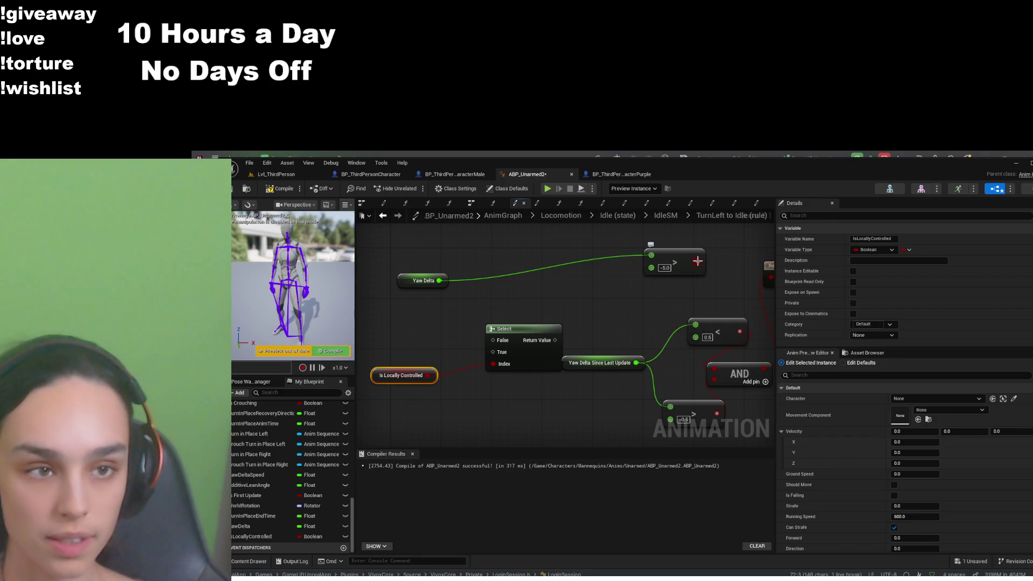
Wire the -5.0 comparison to True, the AND to False, and Select into Can Enter Transition
mouse_move(691, 262)
left_mouse_down()
mouse_move(565, 262)
mouse_move(559, 318)
mouse_move(498, 355)
left_mouse_up()
mouse_move(592, 312)
left_mouse_down()
mouse_move(547, 363)
mouse_move(603, 291)
mouse_move(700, 260)
left_mouse_up()
left_click(692, 277)
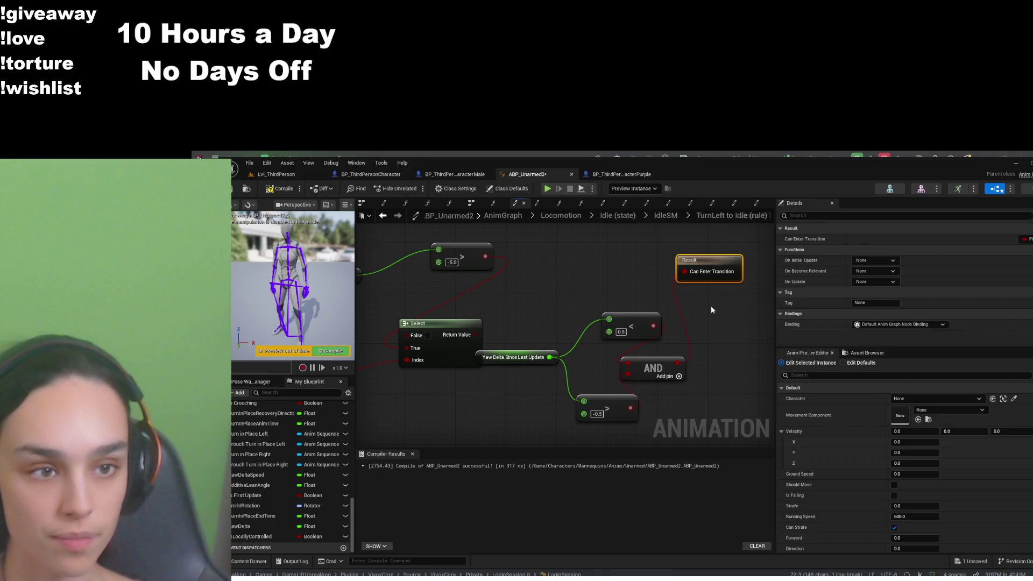
mouse_move(679, 362)
left_mouse_down()
mouse_move(527, 377)
mouse_move(506, 282)
mouse_move(405, 335)
left_mouse_up()
left_click_drag(470, 335, 685, 272)
left_click_drag(467, 328, 594, 244)
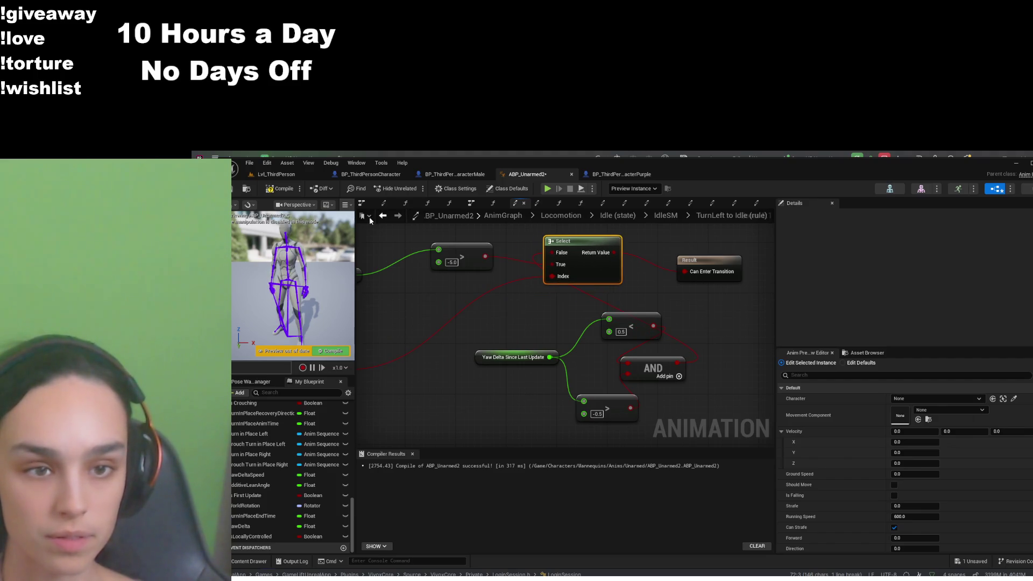
Compile and save ABP_Unarmed2, then return to the IdleSM state machine
left_click(280, 188)
key("ctrl+s")
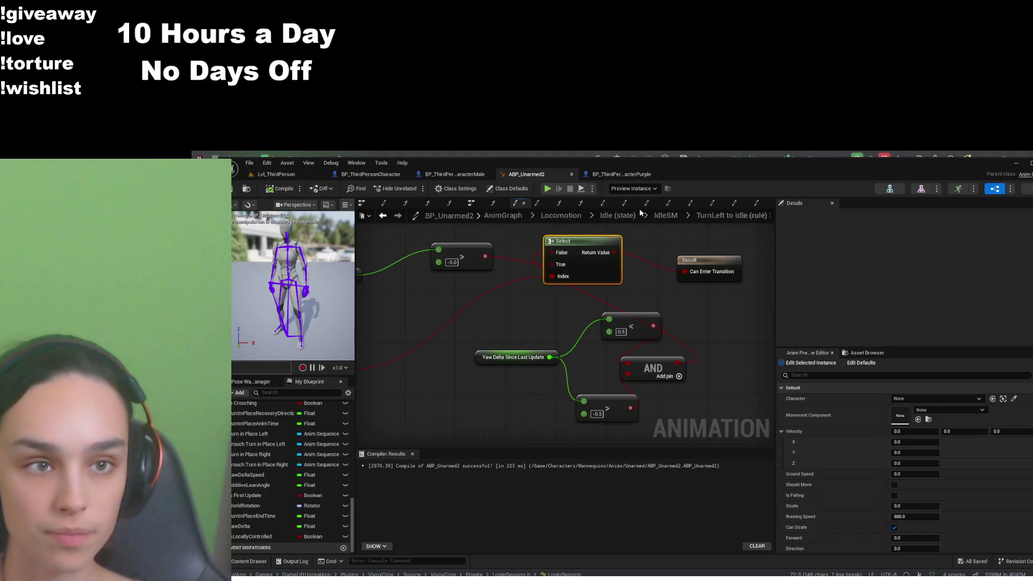
left_click(658, 216)
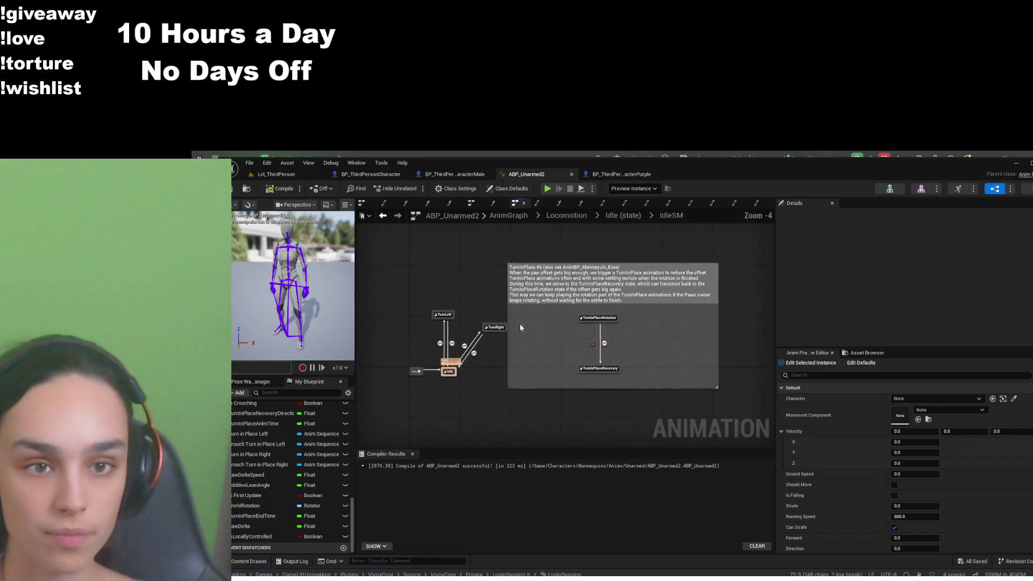
In the Idle to TurnRight rule, add a Select indexed by an Is Locally Controlled getter
double_click(466, 350)
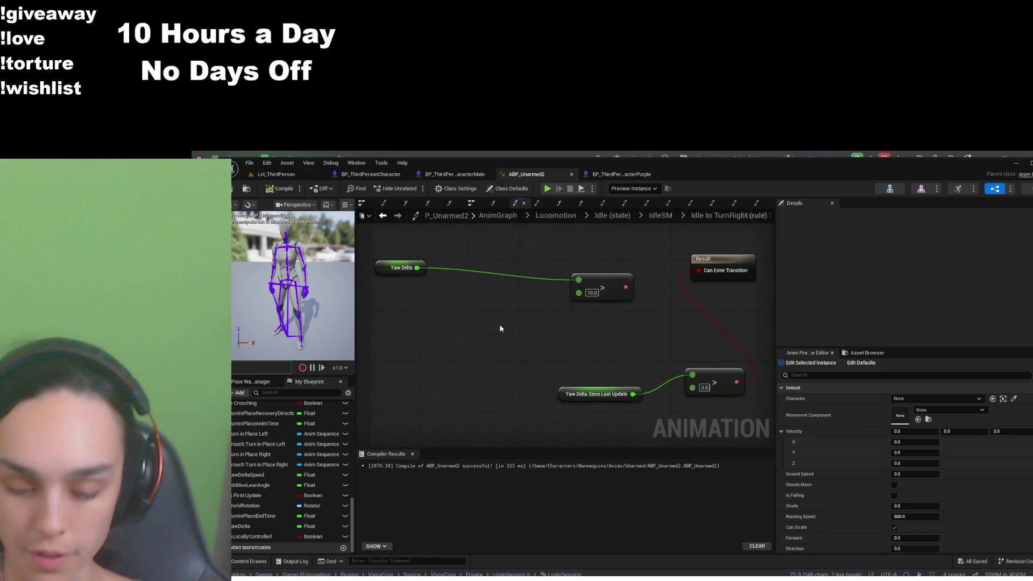
key("ctrl+v")
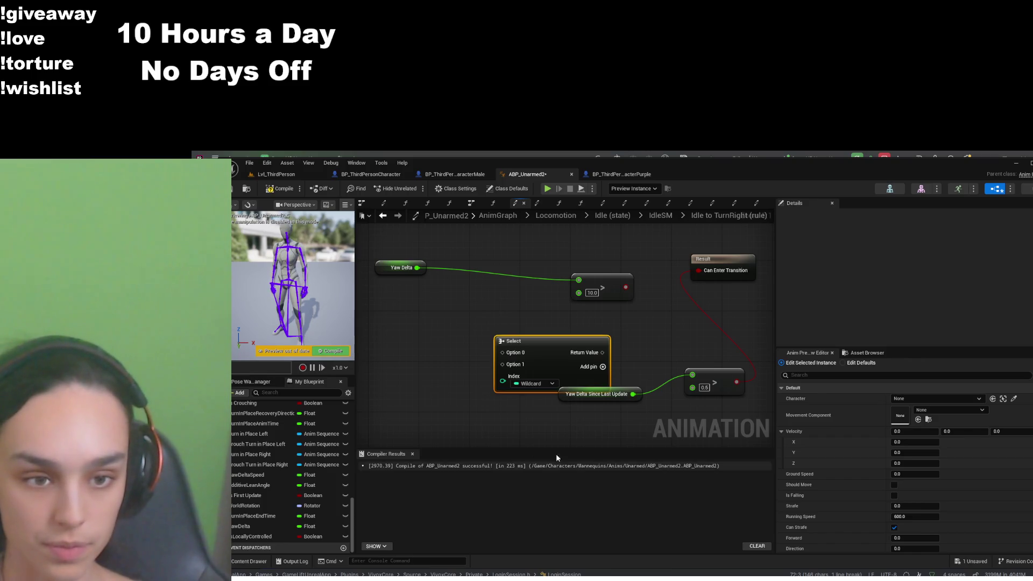
left_click_drag(557, 347, 545, 322)
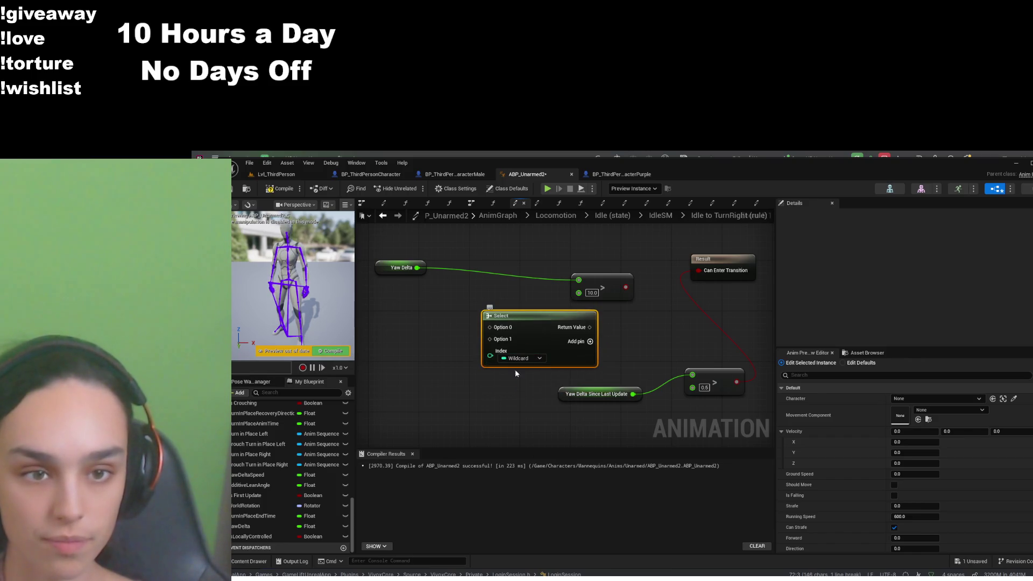
left_click(522, 386)
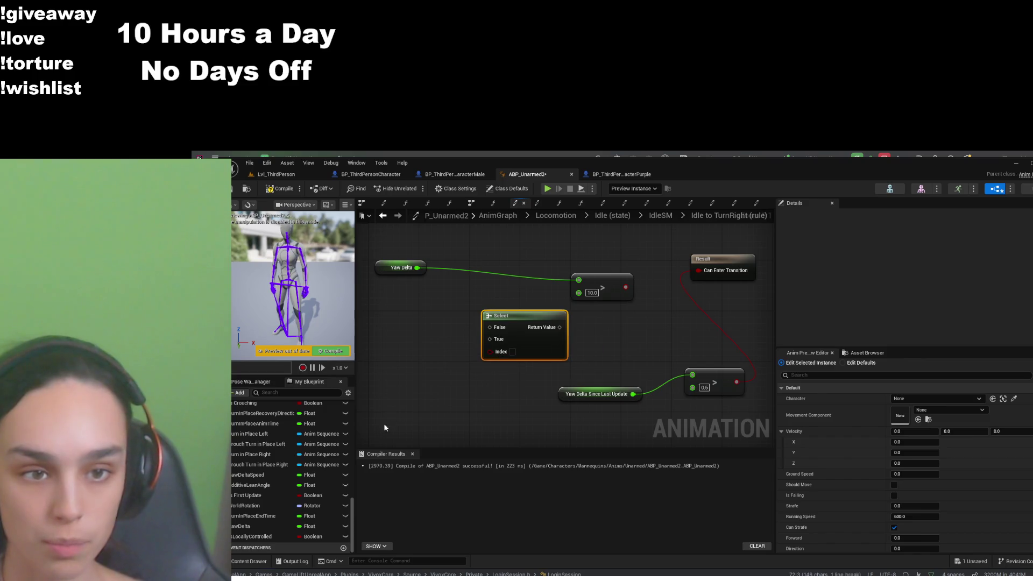
left_click(276, 535)
left_click_drag(380, 385, 491, 353)
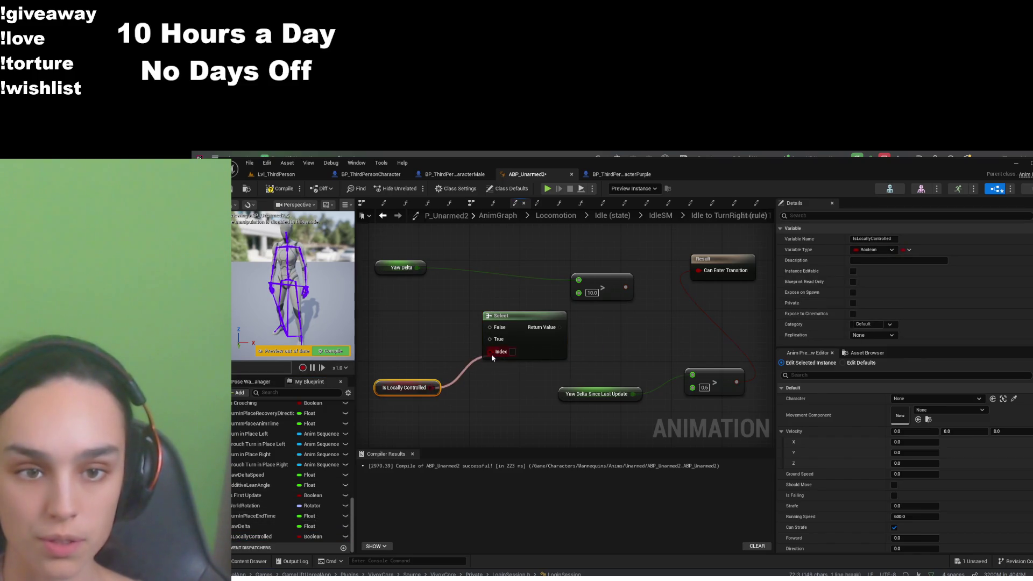
Feed the 10.0 and 0.5 comparisons into Select and its result into Can Enter Transition
mouse_move(626, 287)
left_mouse_down()
mouse_move(632, 293)
mouse_move(491, 340)
left_mouse_up()
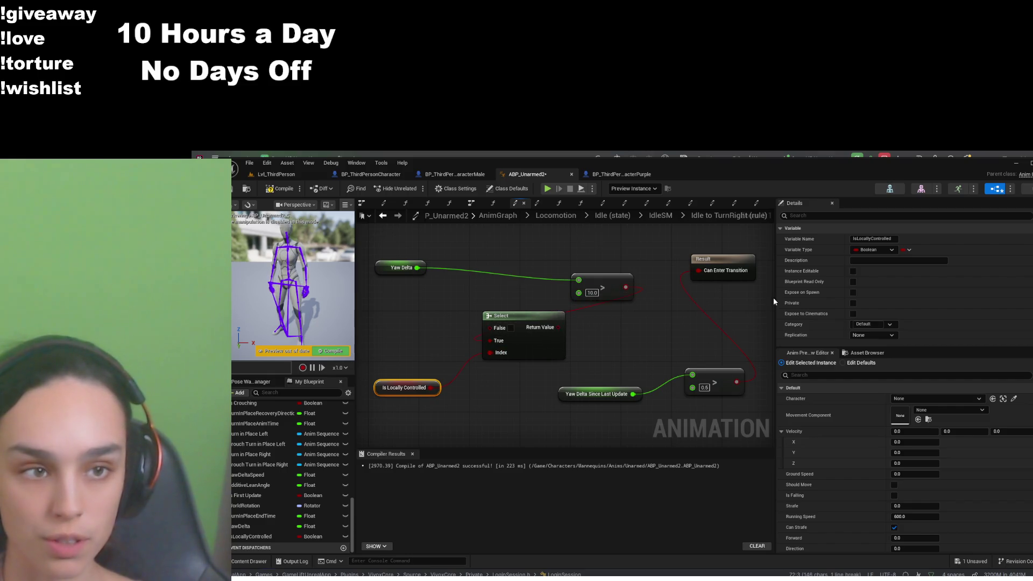
left_click(705, 272)
left_click_drag(736, 382, 490, 351)
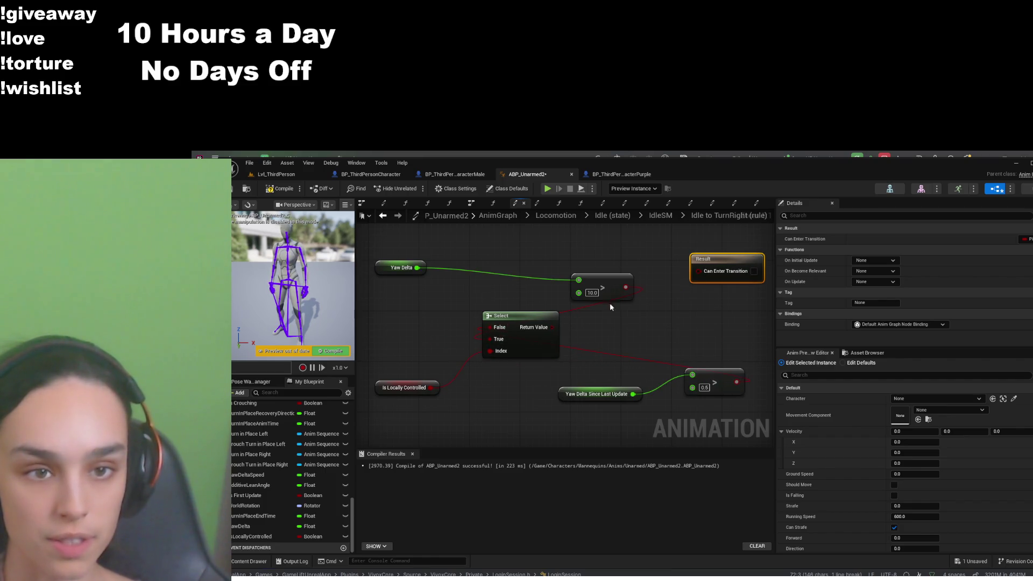
left_click_drag(553, 328, 699, 271)
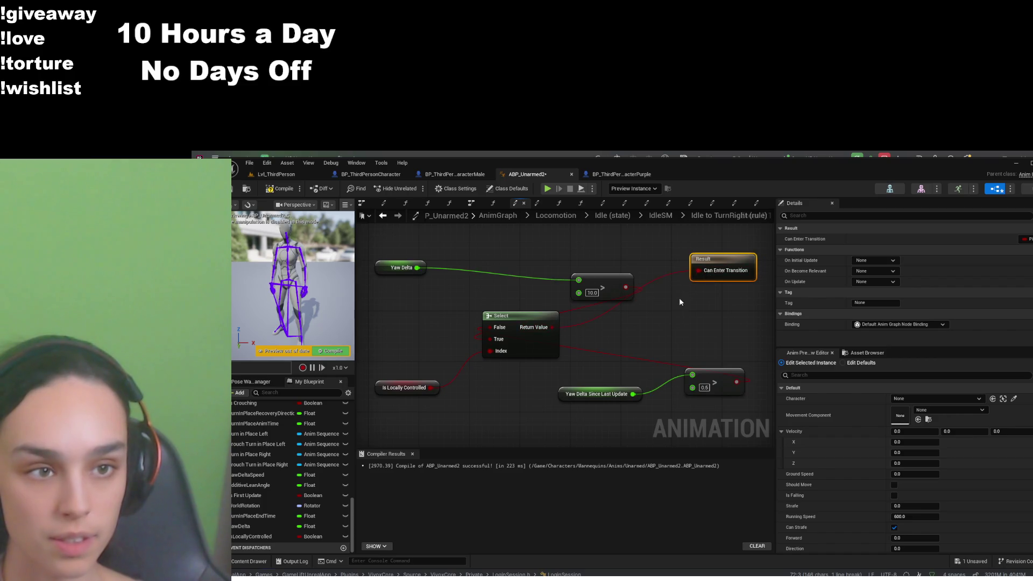
left_click(661, 216)
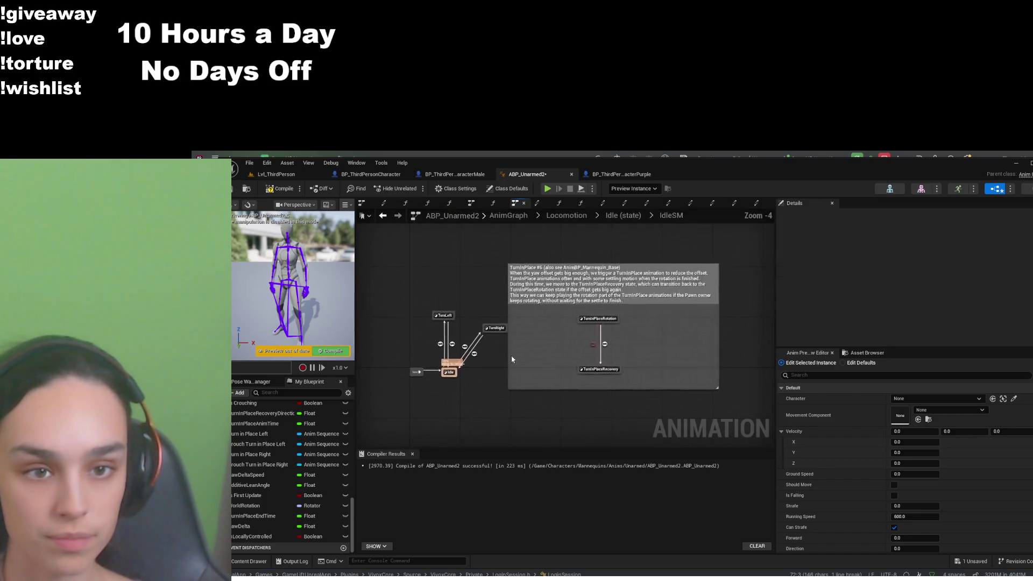
Add a Select node and an Is Locally Controlled getter to the TurnRight to Idle rule
double_click(475, 353)
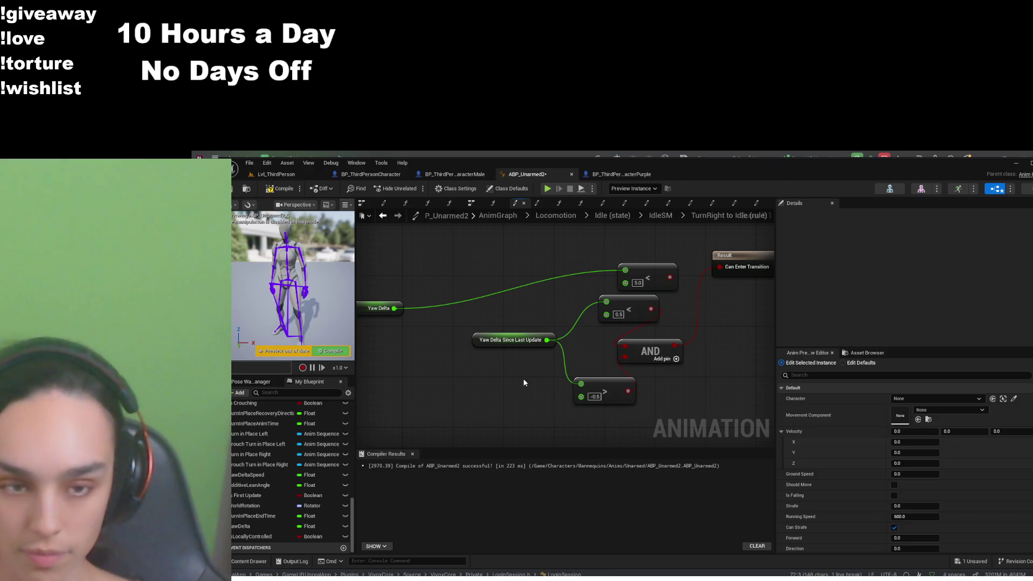
key("ctrl+v")
left_click_drag(538, 375, 410, 375)
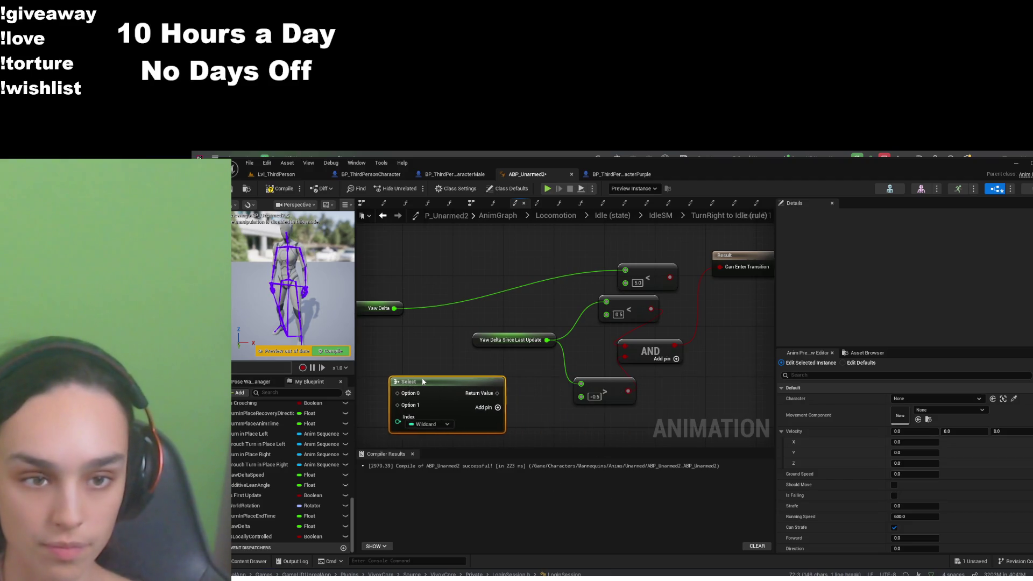
left_click(253, 537)
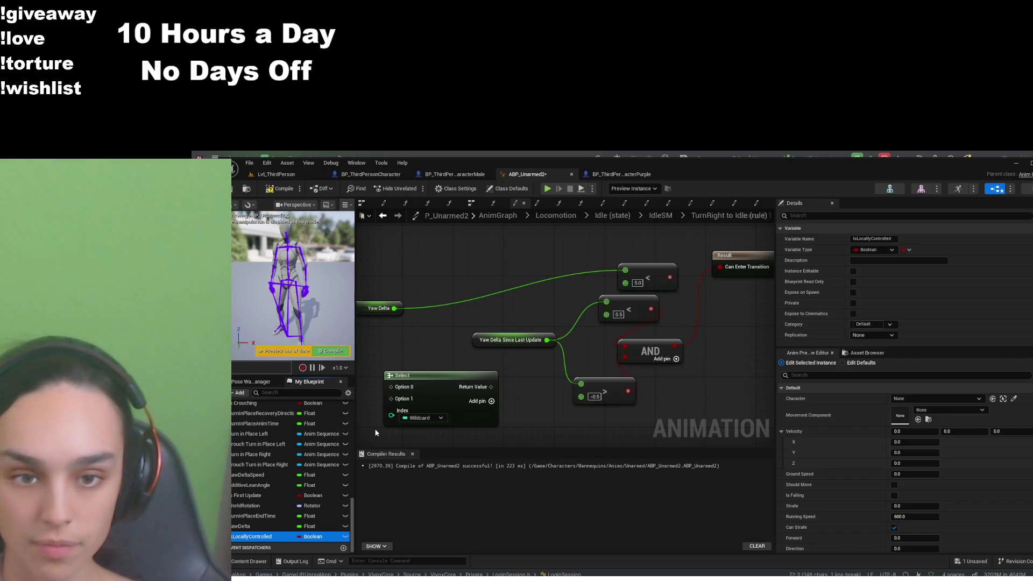
left_click_drag(375, 433, 410, 375)
key("ctrl+v")
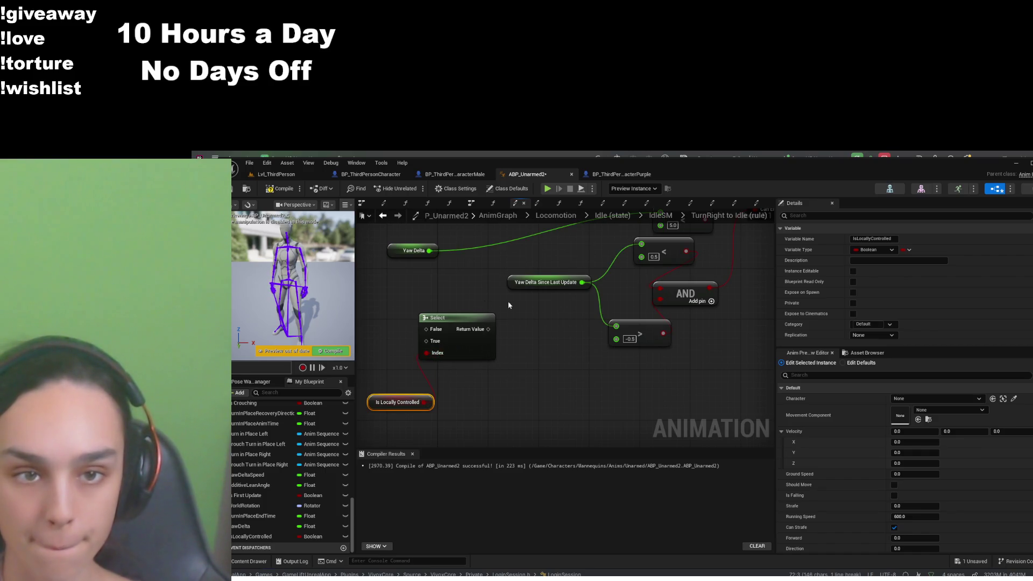
Rearrange the 5.0 comparison and Select nodes near the AND and Result nodes
left_click_drag(508, 301, 496, 371)
mouse_move(680, 282)
left_mouse_down()
mouse_move(512, 279)
mouse_move(408, 390)
mouse_move(422, 413)
left_mouse_up()
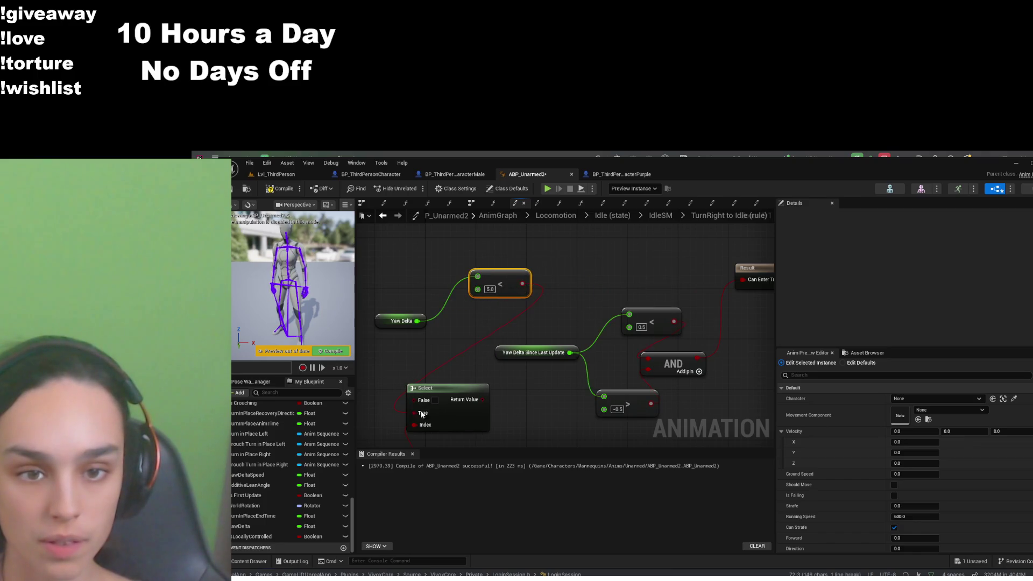
left_click_drag(613, 367, 662, 302)
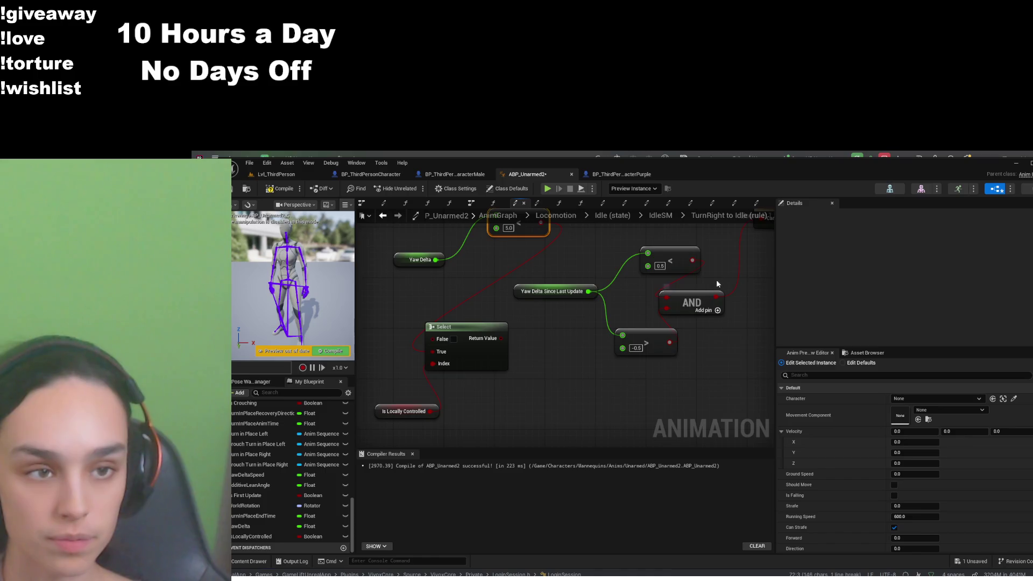
left_click_drag(717, 283, 681, 292)
left_click(681, 279)
mouse_move(632, 364)
left_mouse_down()
mouse_move(715, 325)
mouse_move(432, 373)
left_mouse_up()
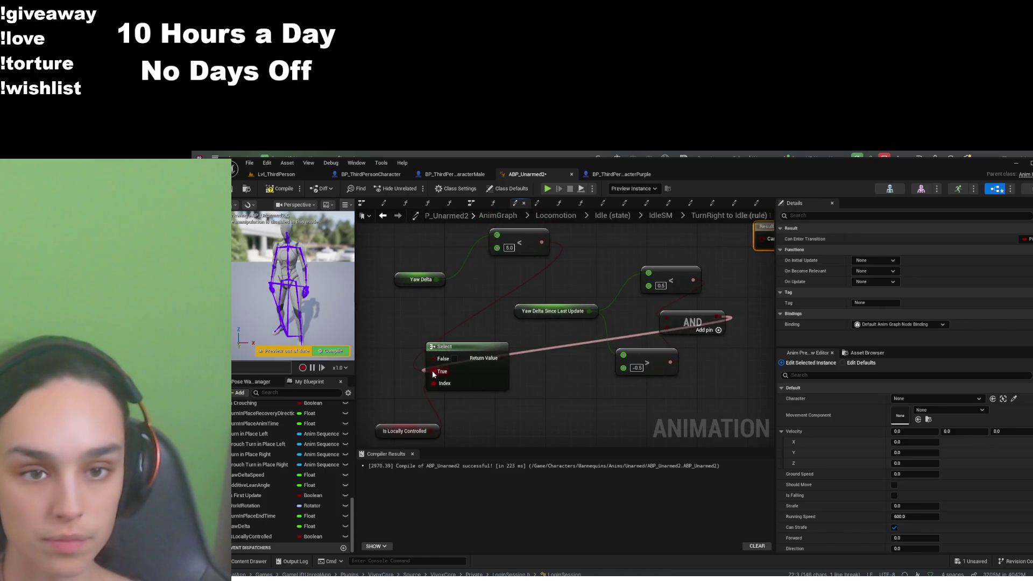
left_click_drag(719, 263, 646, 328)
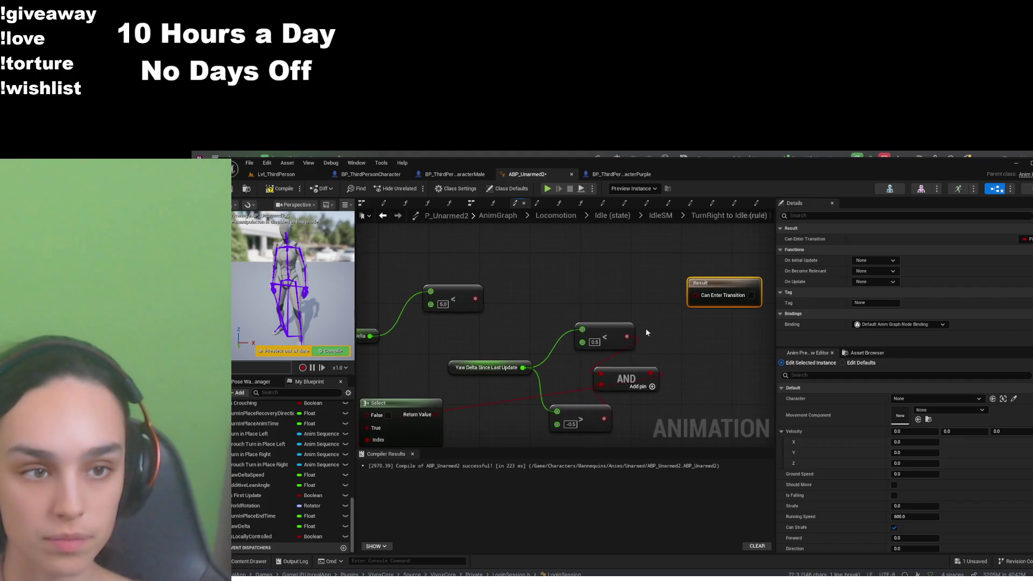
left_click_drag(448, 445, 517, 393)
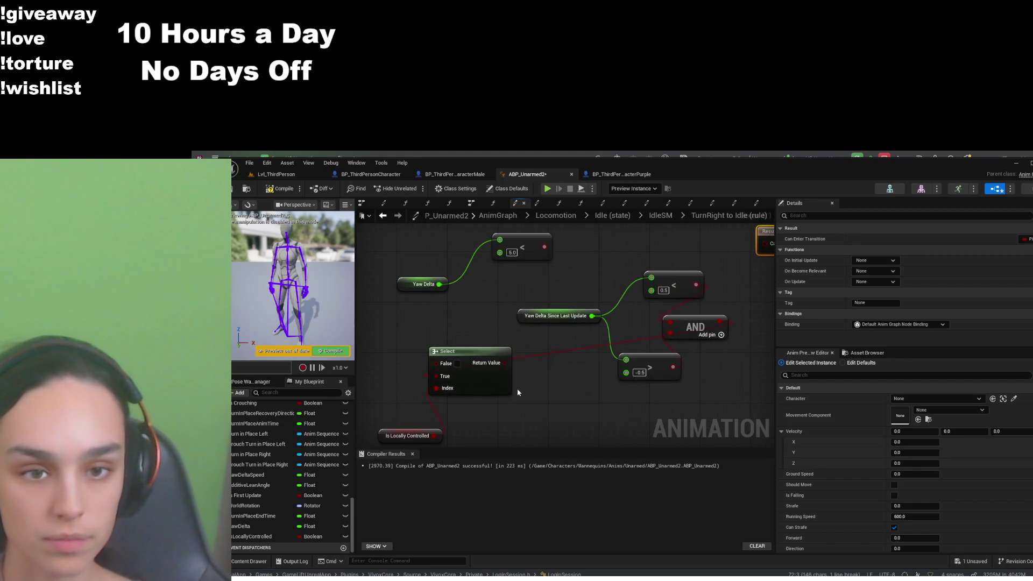
left_click_drag(458, 358, 534, 378)
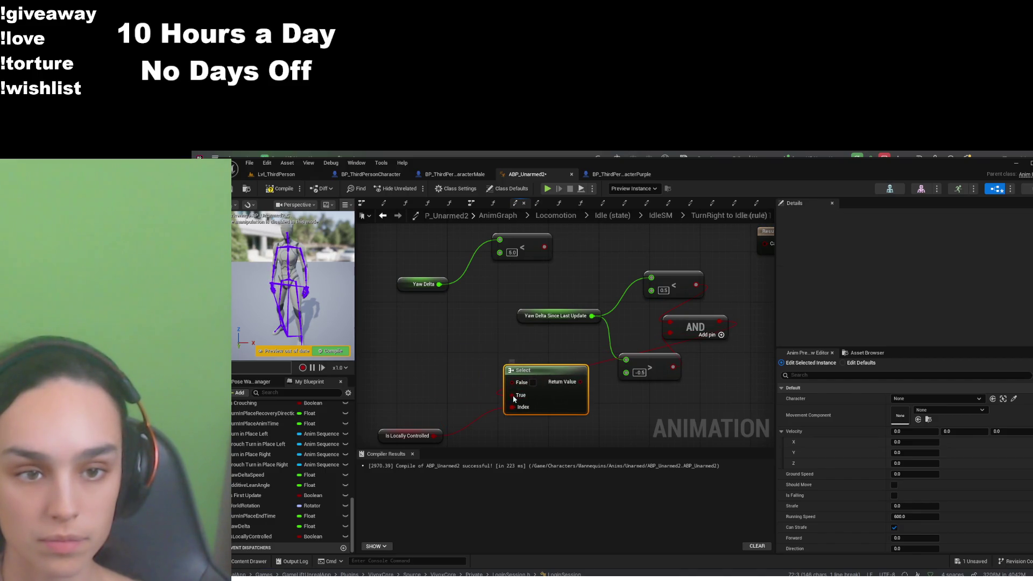
Wire the 5.0 comparison into Select's False input and the AND into Select, then save
left_click_drag(544, 247, 512, 382)
mouse_move(720, 322)
left_mouse_down()
mouse_move(586, 377)
mouse_move(670, 244)
mouse_move(576, 355)
mouse_move(570, 306)
mouse_move(667, 356)
mouse_move(611, 308)
left_mouse_up()
mouse_move(661, 388)
left_mouse_down()
mouse_move(683, 376)
mouse_move(538, 370)
mouse_move(405, 428)
mouse_move(482, 371)
mouse_move(607, 236)
mouse_move(539, 345)
left_mouse_up()
key("ctrl+s")
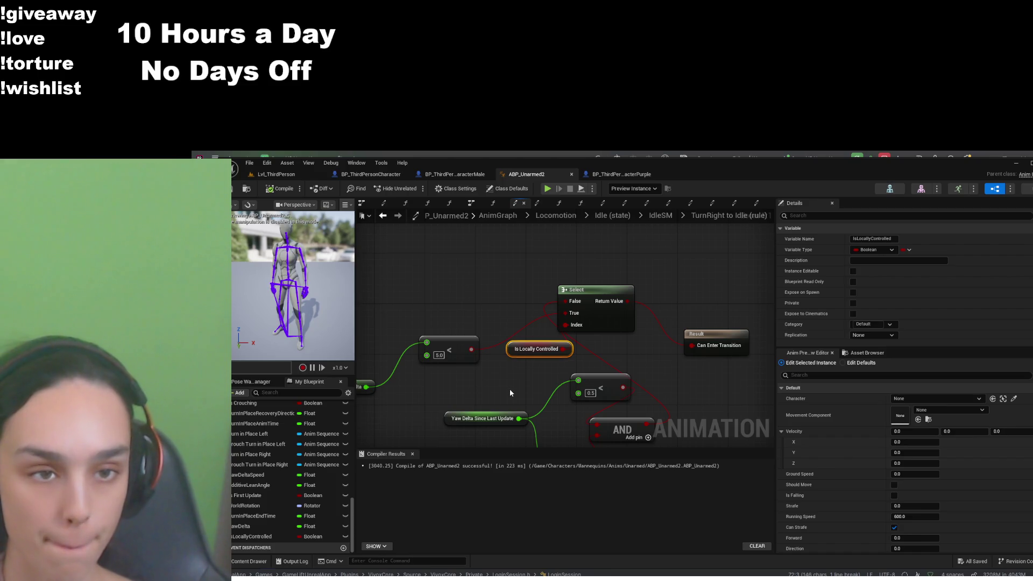
Briefly review the Idle to TurnLeft rule from IdleSM, then return to IdleSM
left_click(665, 217)
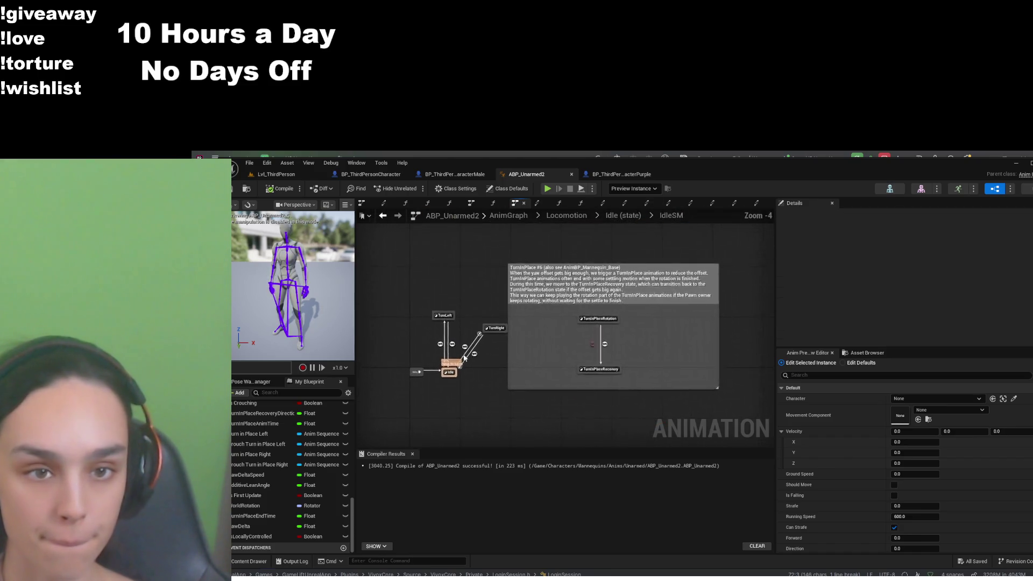
double_click(441, 346)
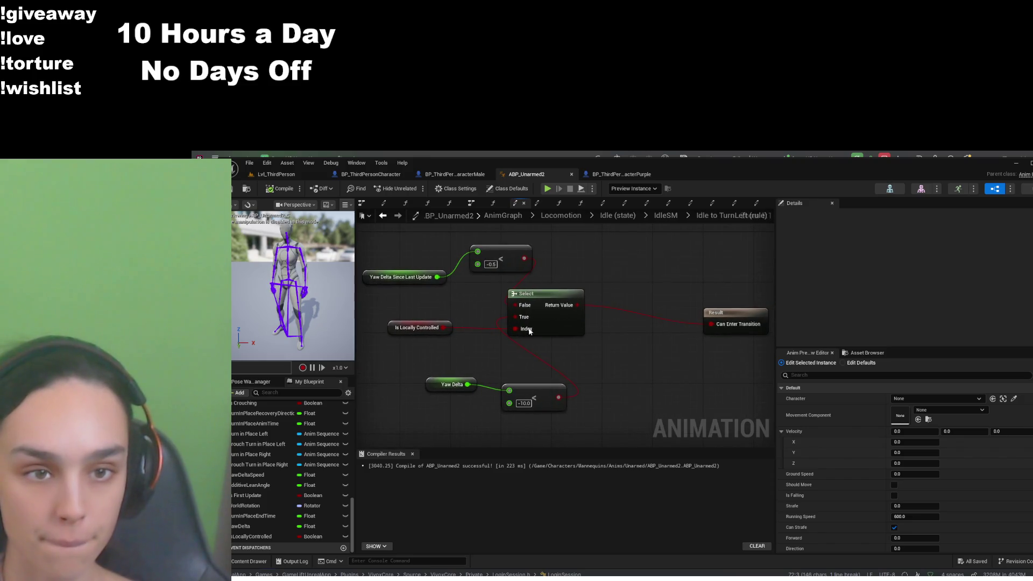
left_click(667, 215)
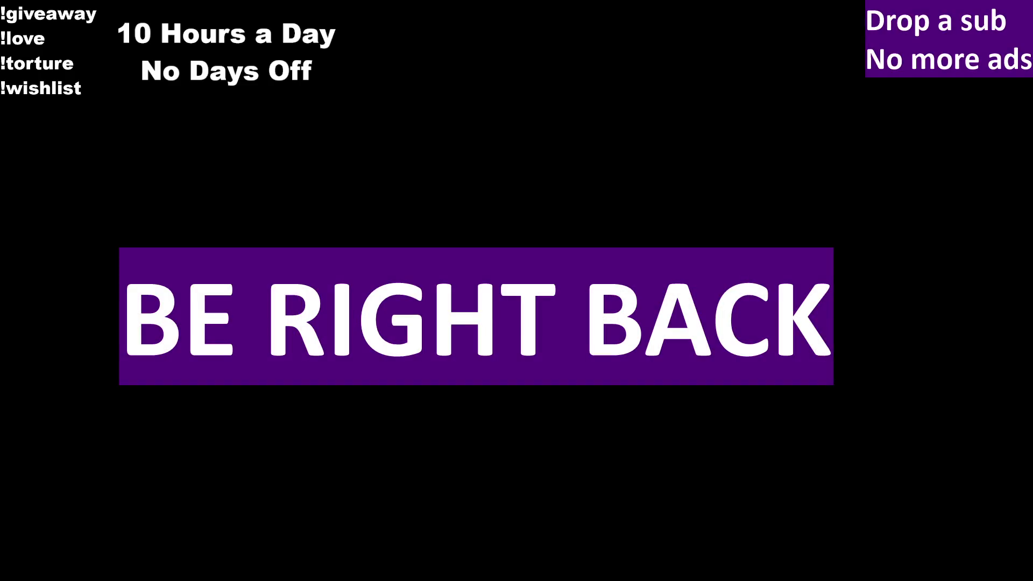
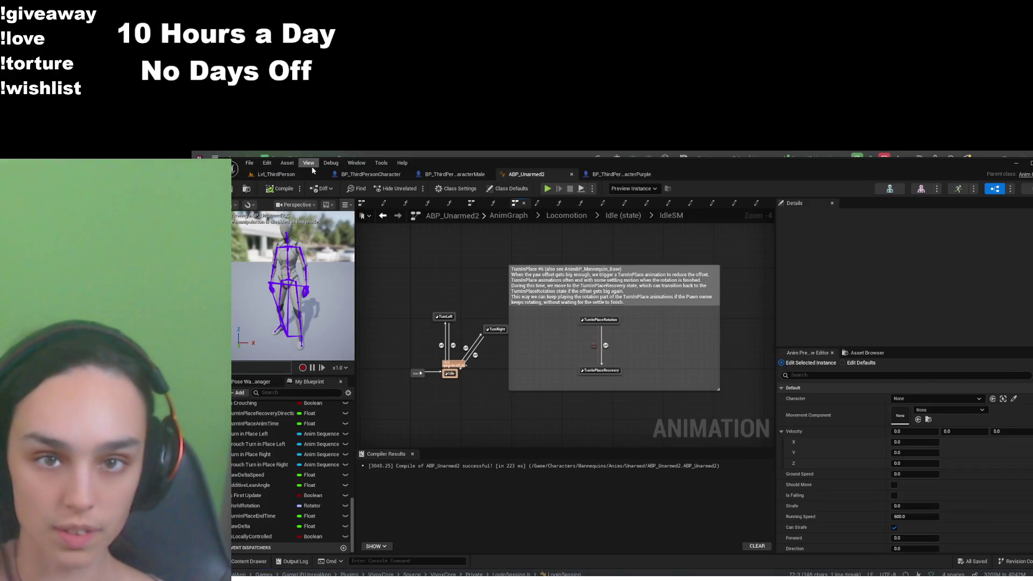
Switch to the LvL_ThirdPerson level, start Play In Editor, and give the game viewport control
left_click(313, 173)
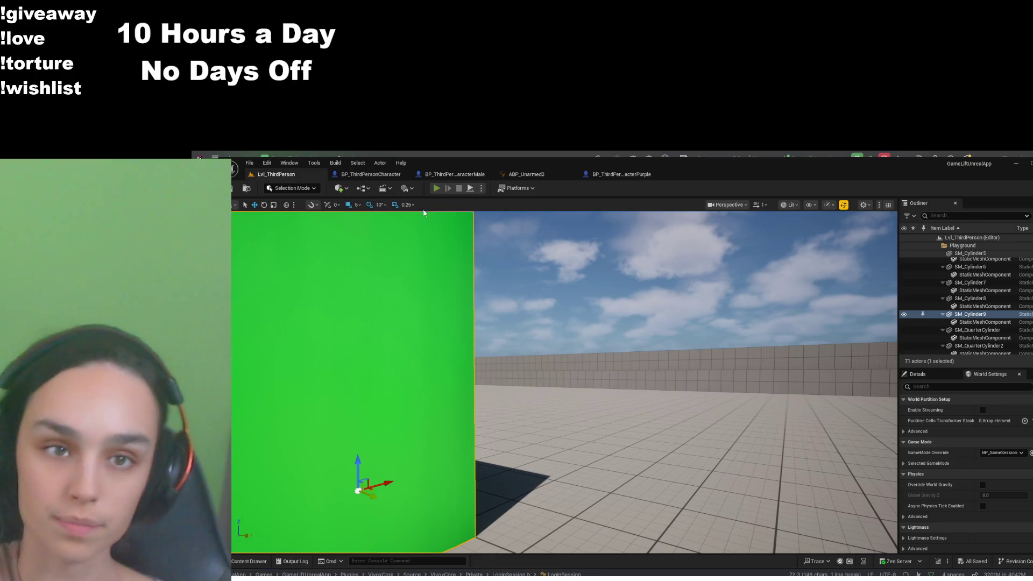
left_click(436, 188)
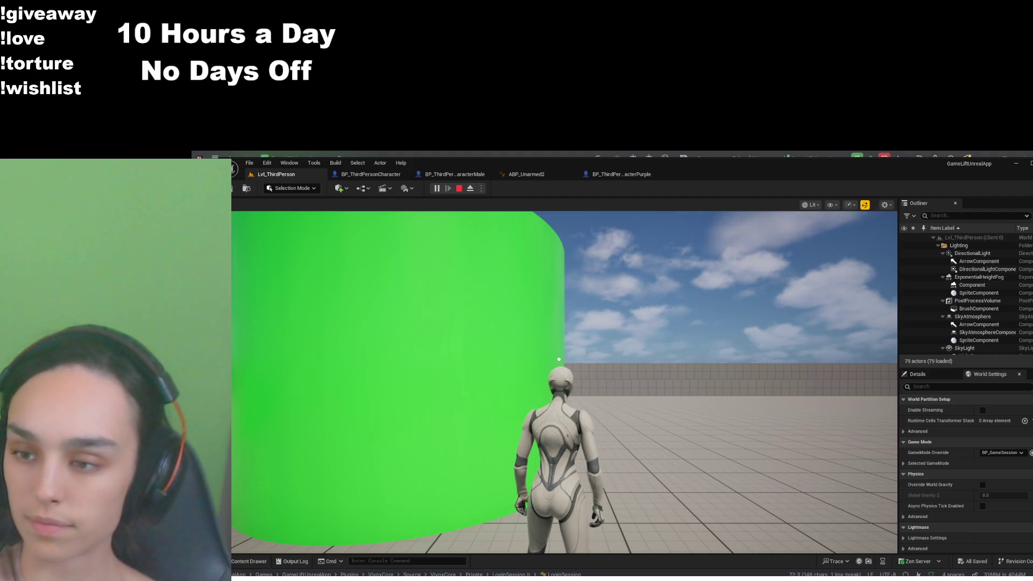
left_click(559, 359)
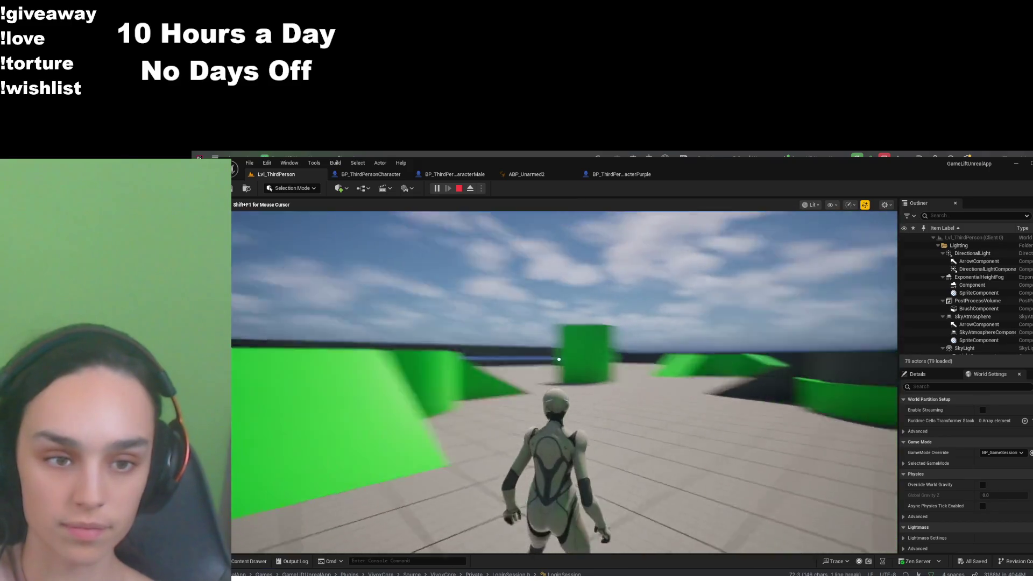
Run the character past the green and grey ramps to the green wall, then stop the session
key("w")
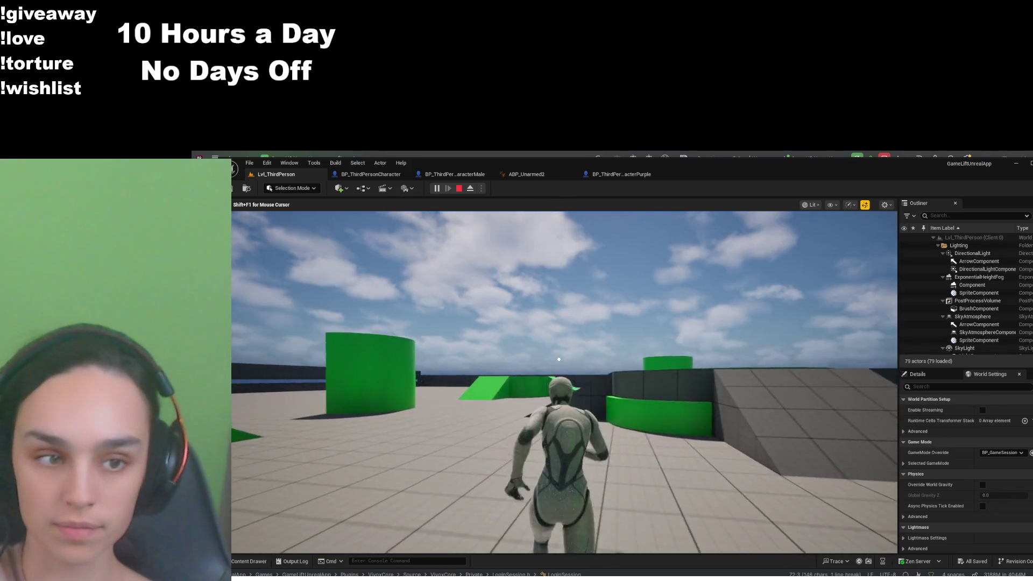
key("w")
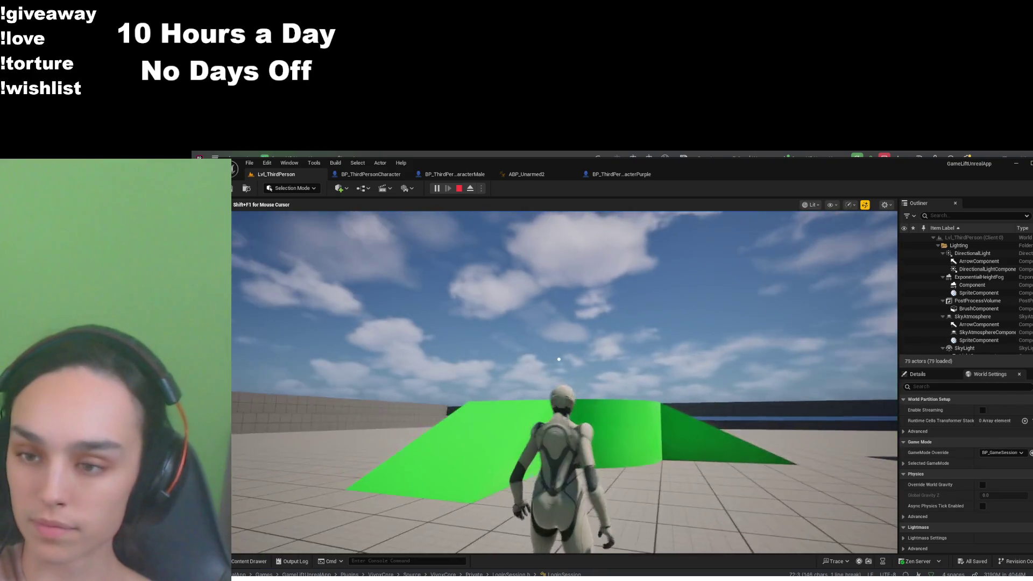
key("w")
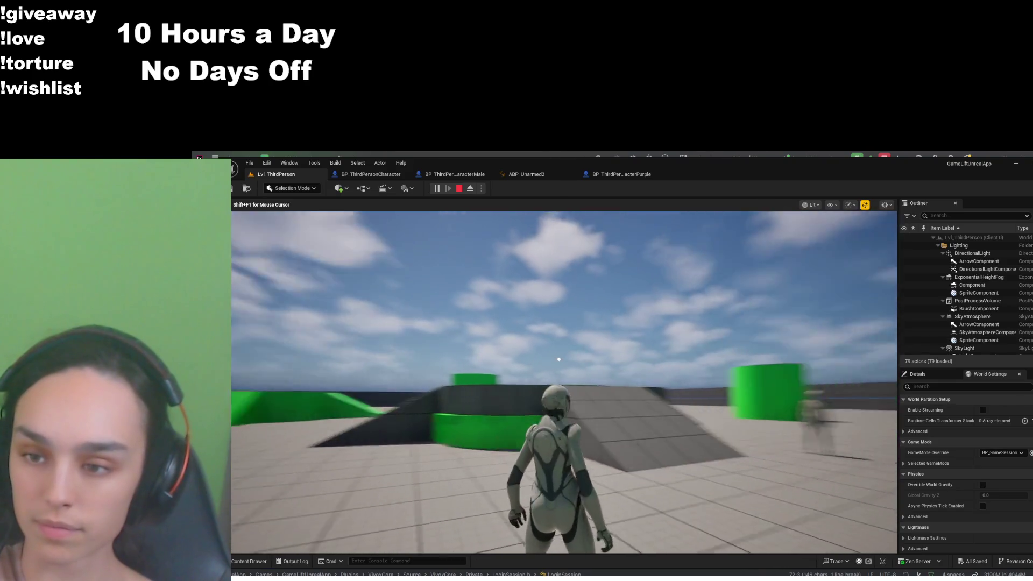
key("w")
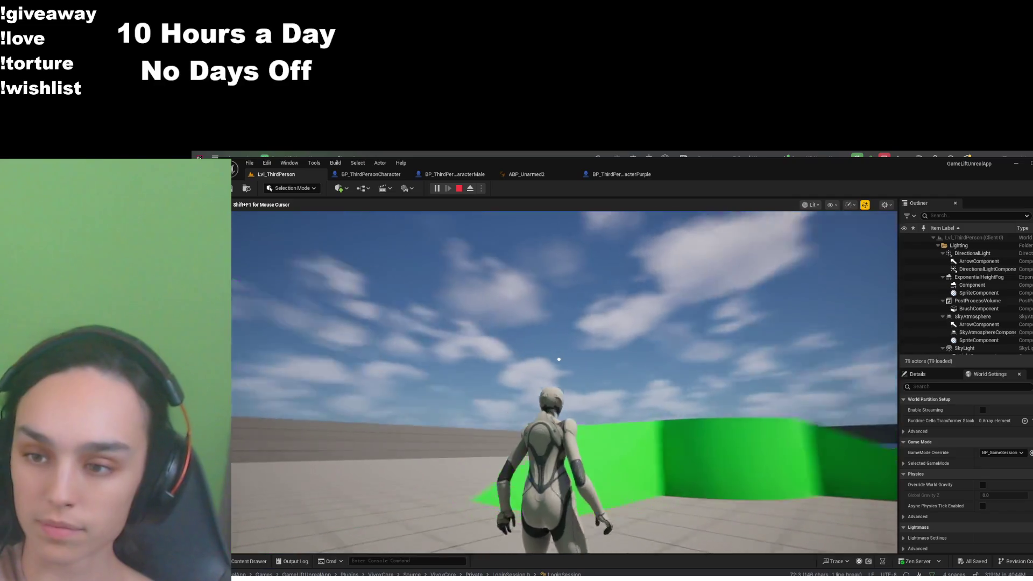
key("w")
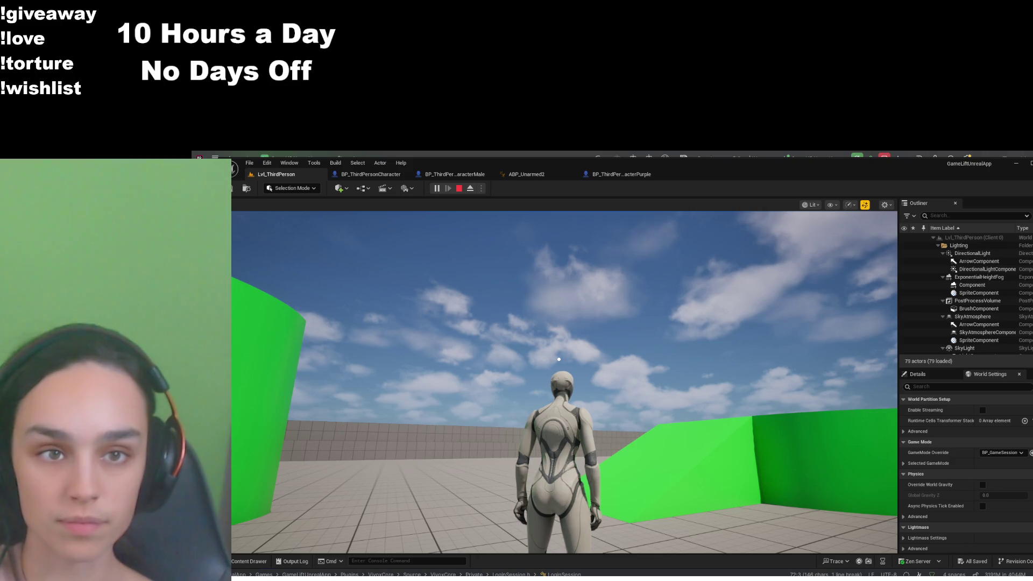
left_click(459, 188)
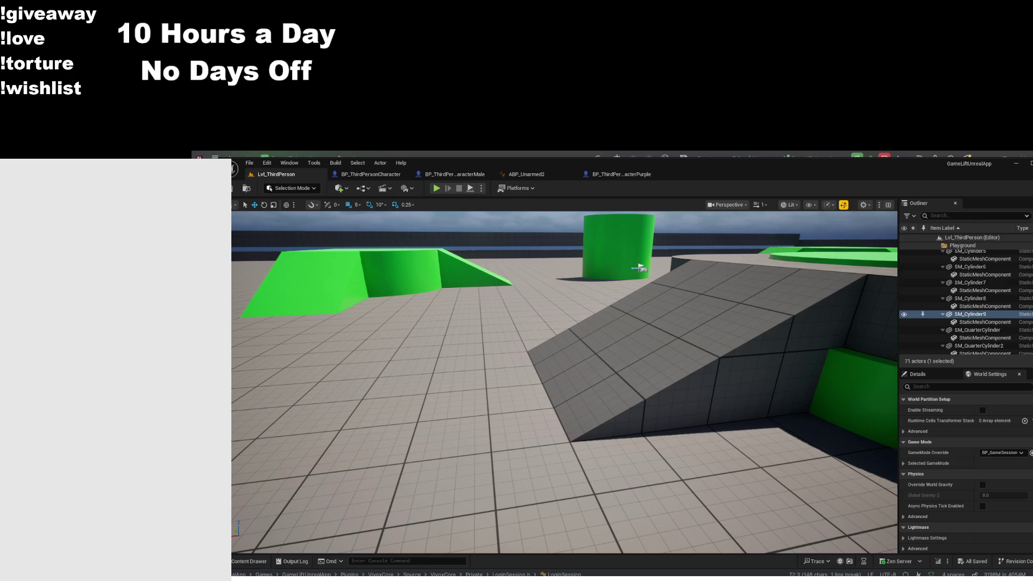
Switch to JetBrains Rider and stop the running game process with Ctrl+F2
key("alt+Tab")
key("ctrl+F2")
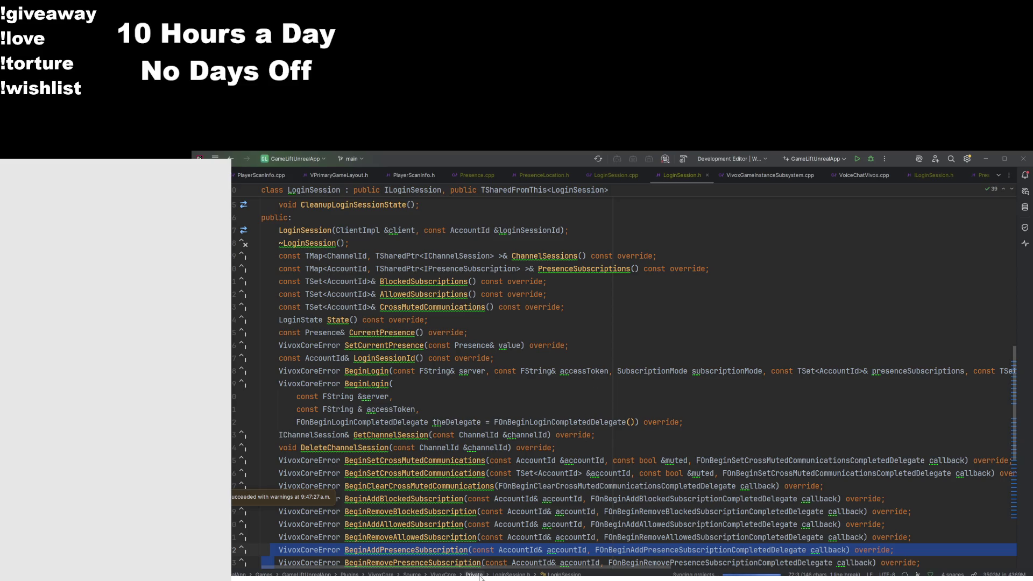
left_click(868, 159)
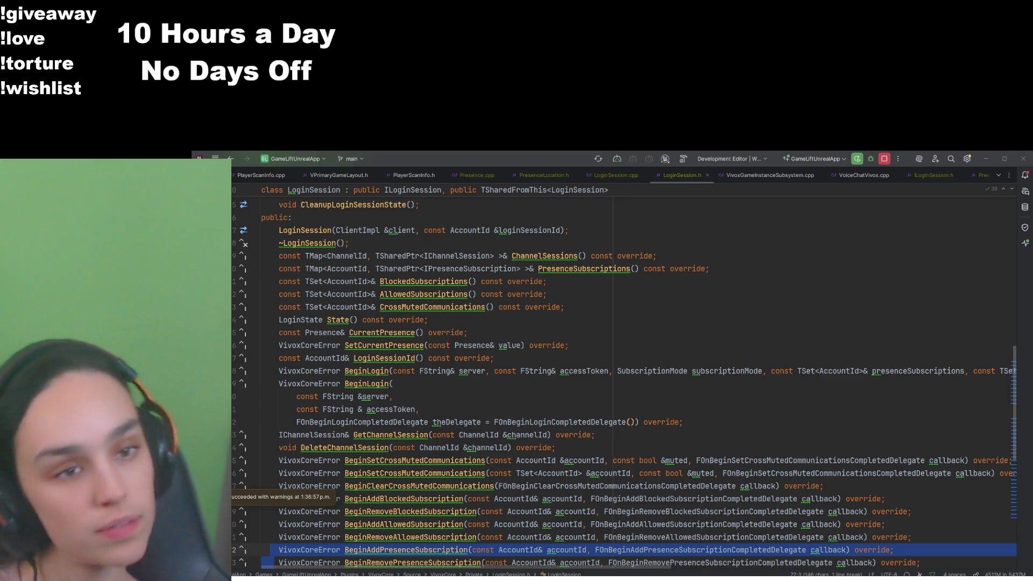
key("alt+Tab")
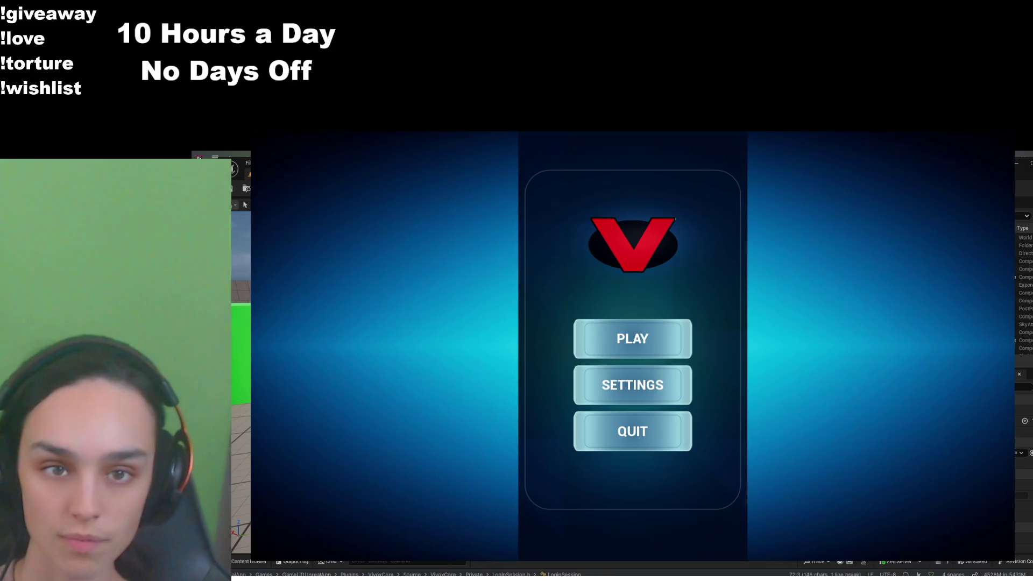
Choose PLAY in the game's main menu to queue for The Hub
left_click(600, 355)
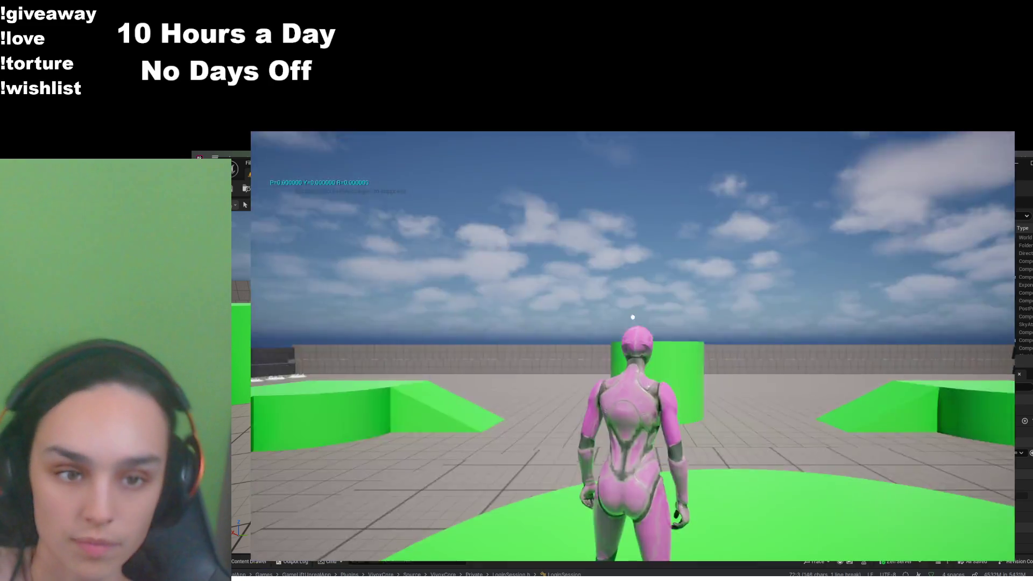
Walk the pink character toward the grey mannequin, freeing the mouse with Shift+F1 and recapturing it
key("w")
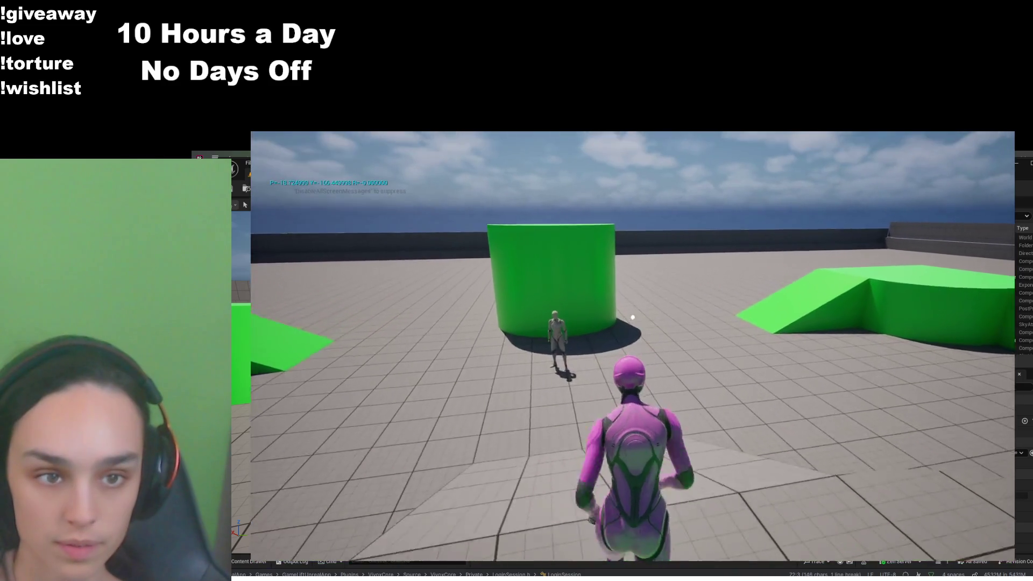
key("c")
key("c")
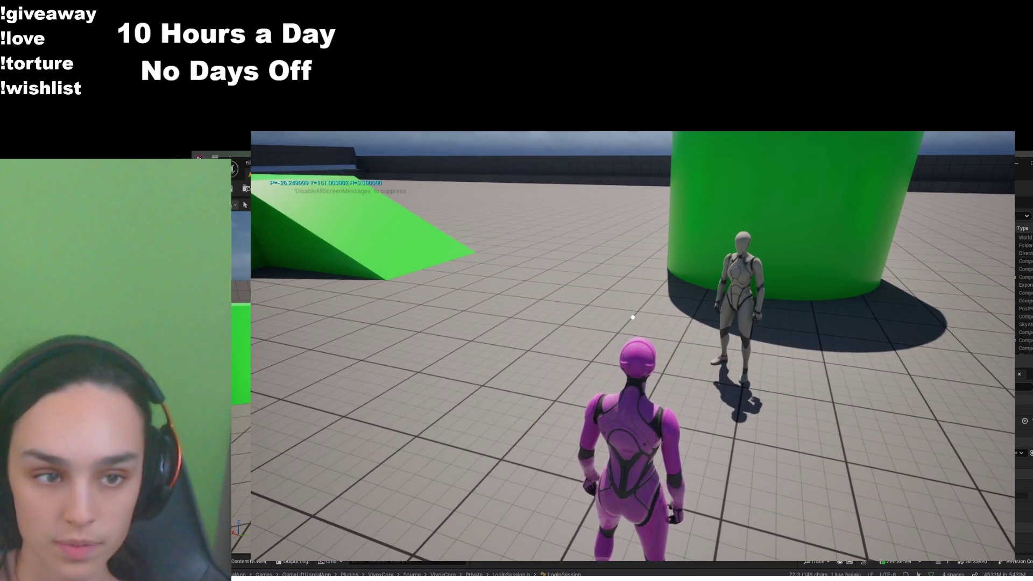
key("shift+F1")
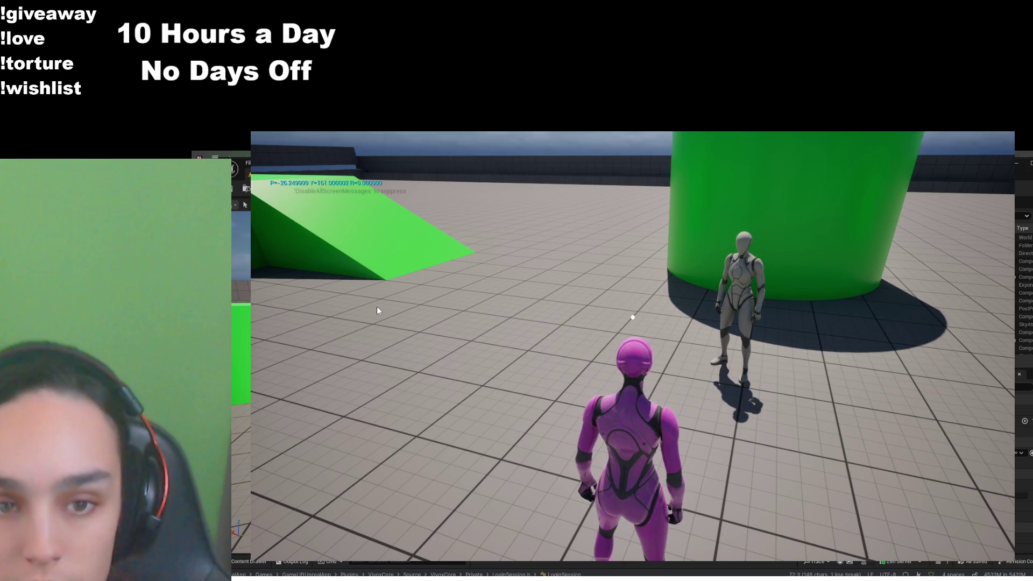
left_click(377, 311)
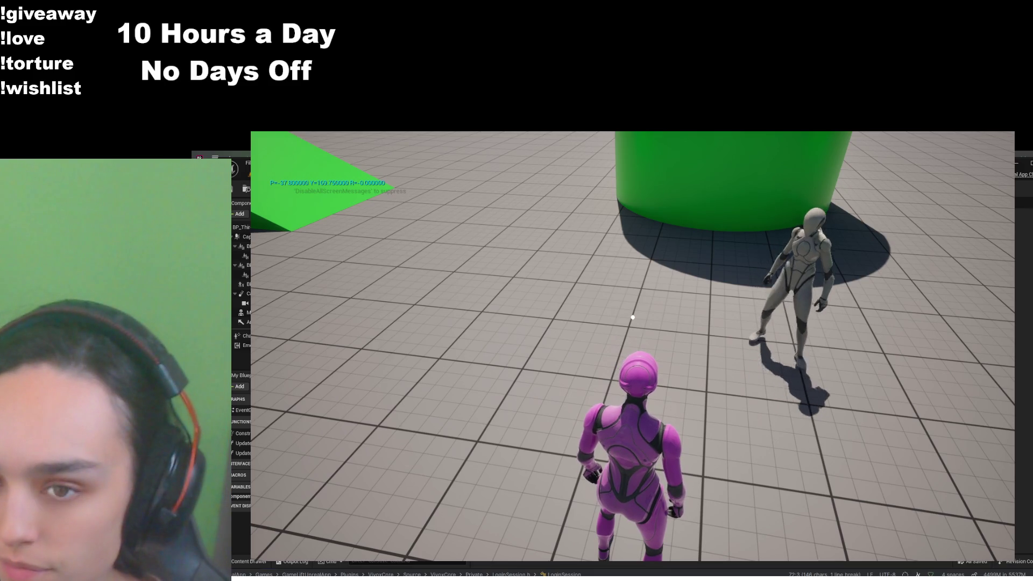
Bring up the in-game pause menu with Esc and end the play session
mouse_move(633, 318)
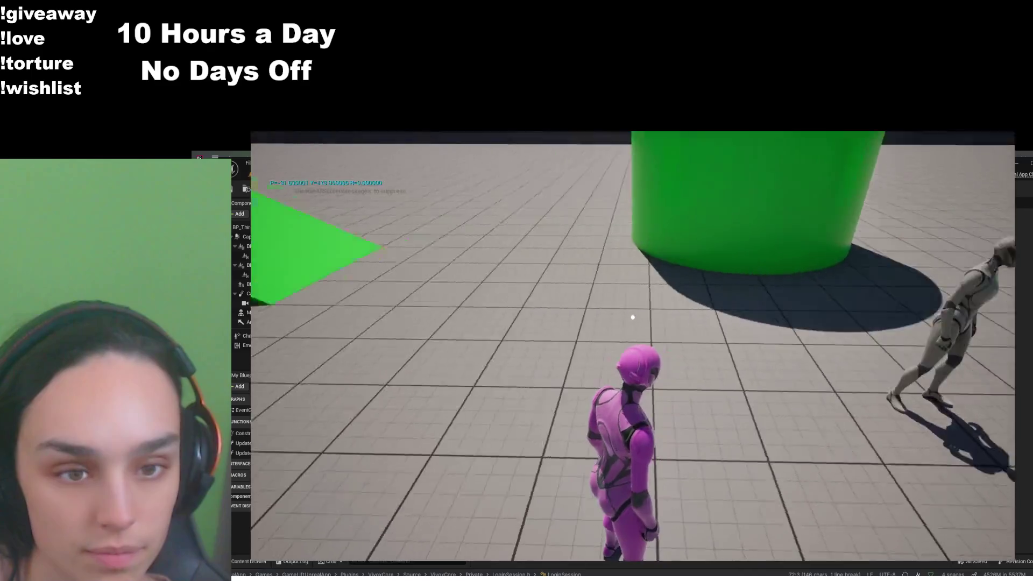
key("Escape")
left_click(653, 489)
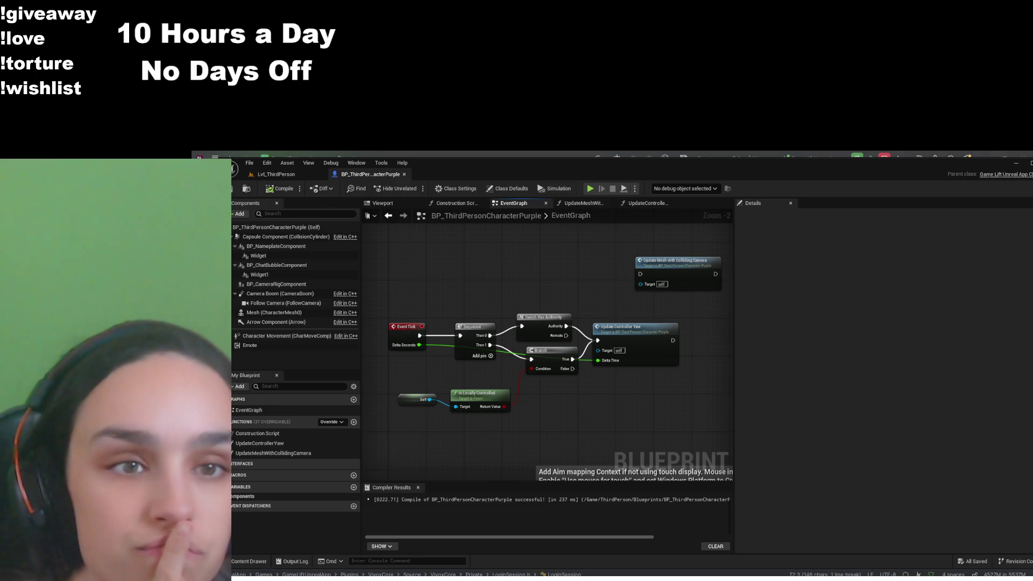
Return to LvL_ThirdPerson, filter the Content Drawer by 'abp', and select ABP_Unarmed2
key("ctrl+Tab")
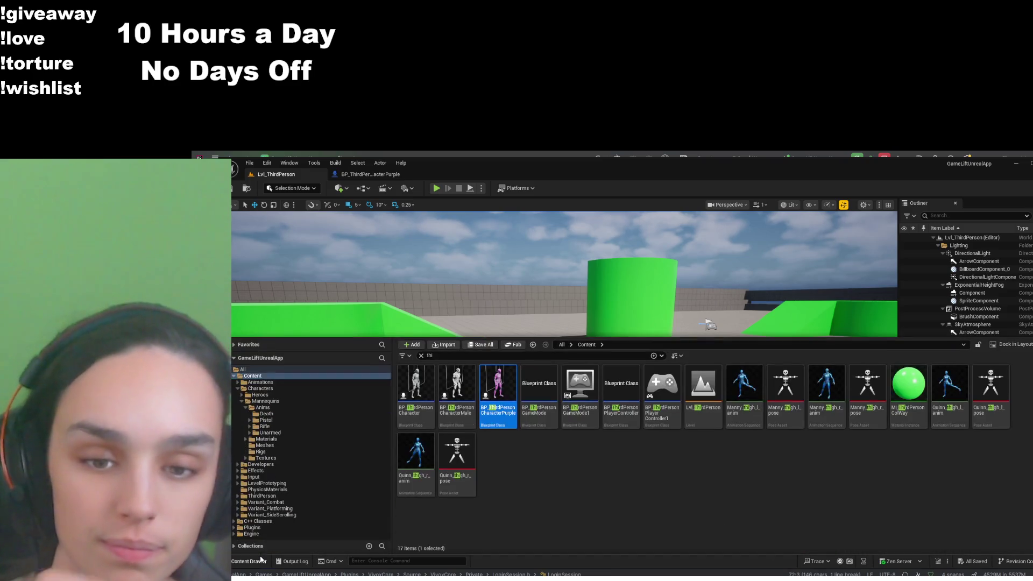
left_click(256, 559)
left_click(479, 356)
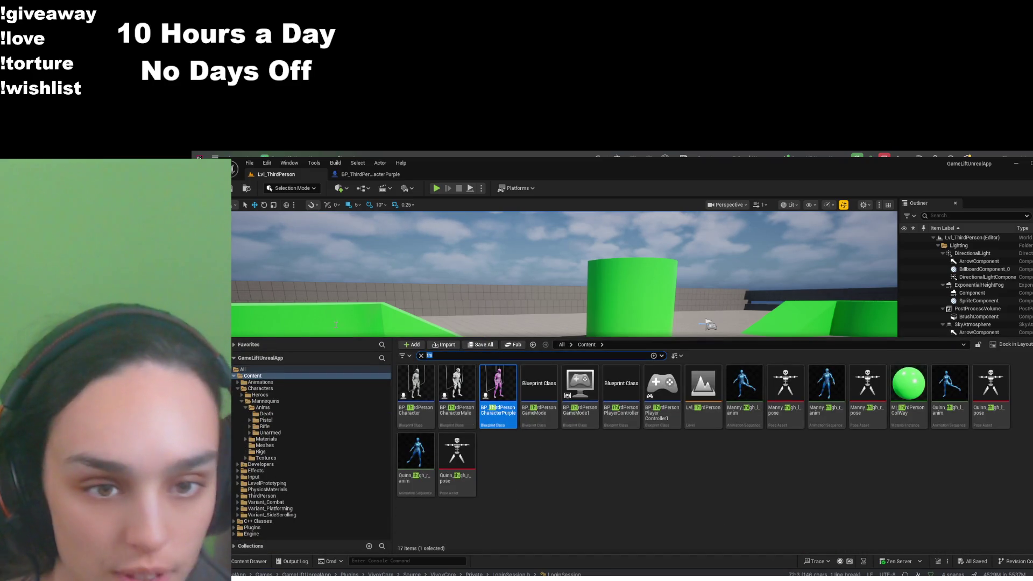
type("abp")
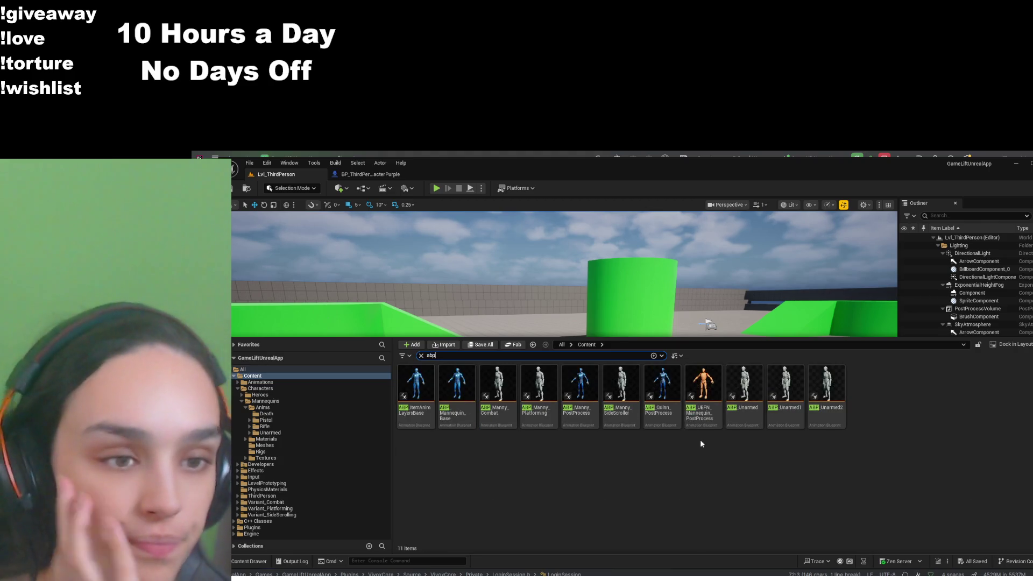
left_click(834, 396)
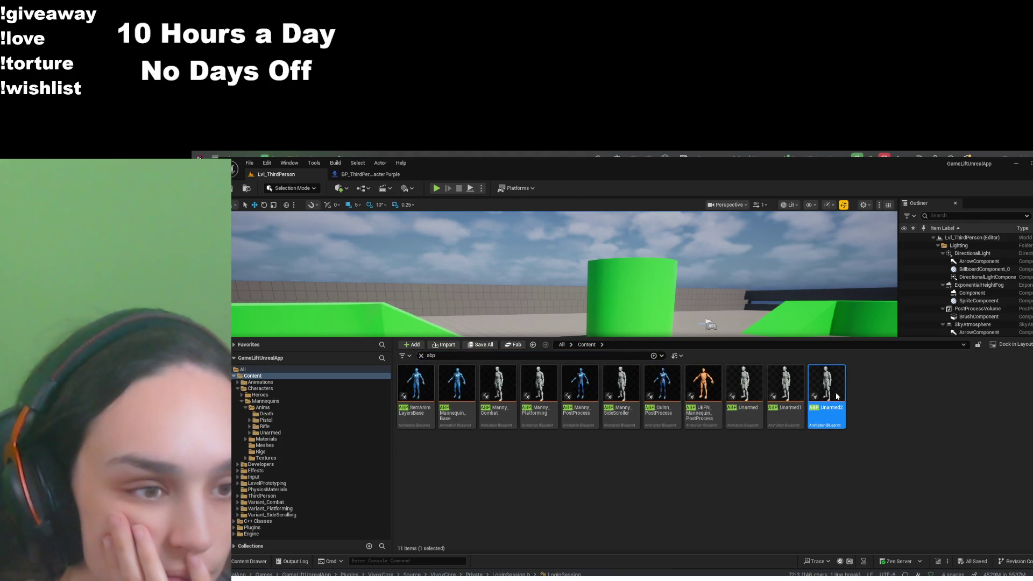
Open ABP_Unarmed2 and display the Idle to TurnLeft transition rule graph inside IdleSM
double_click(807, 391)
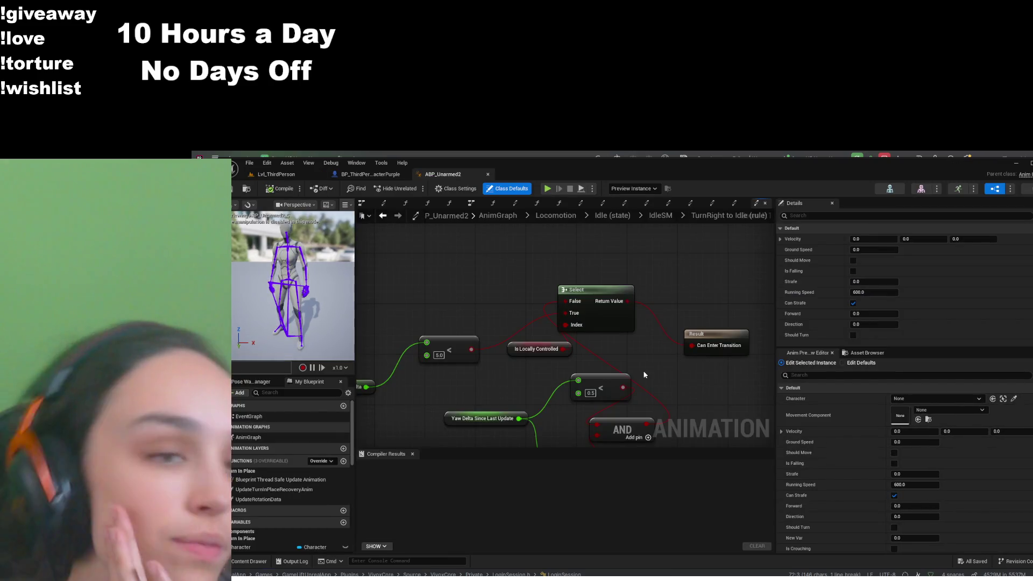
mouse_move(548, 357)
left_mouse_down()
mouse_move(597, 277)
mouse_move(505, 277)
mouse_move(534, 341)
left_mouse_up()
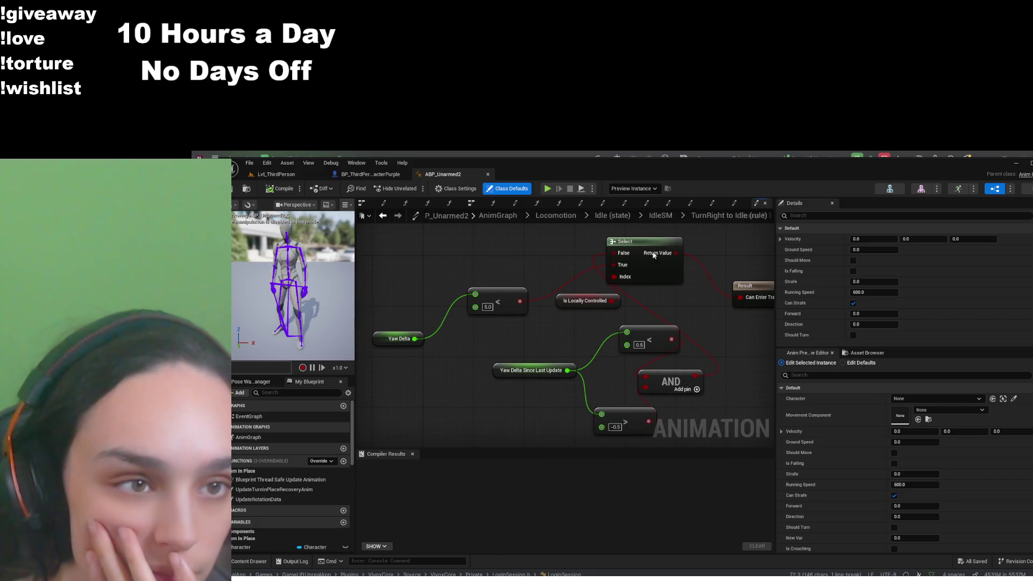
left_click(663, 215)
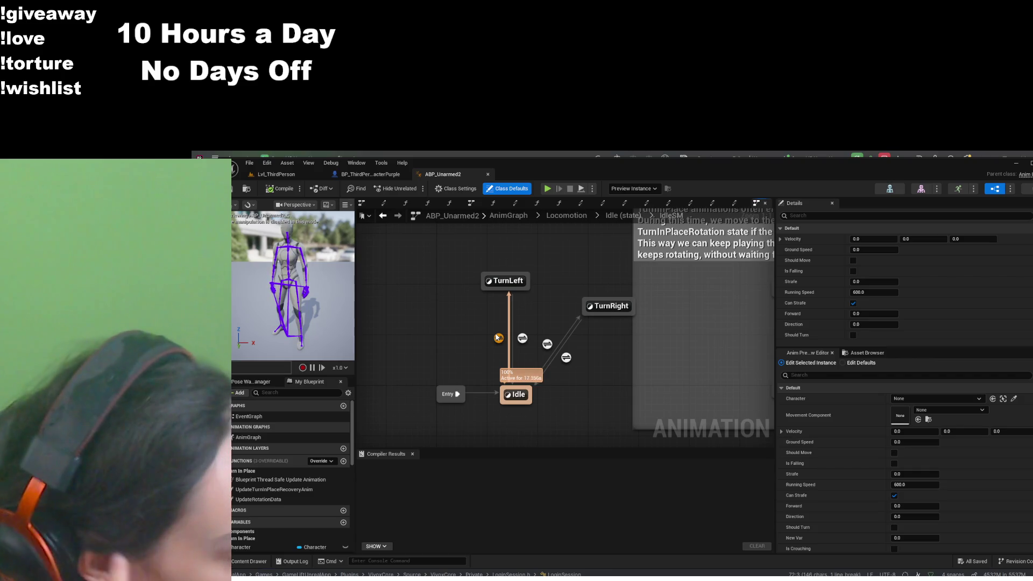
double_click(499, 337)
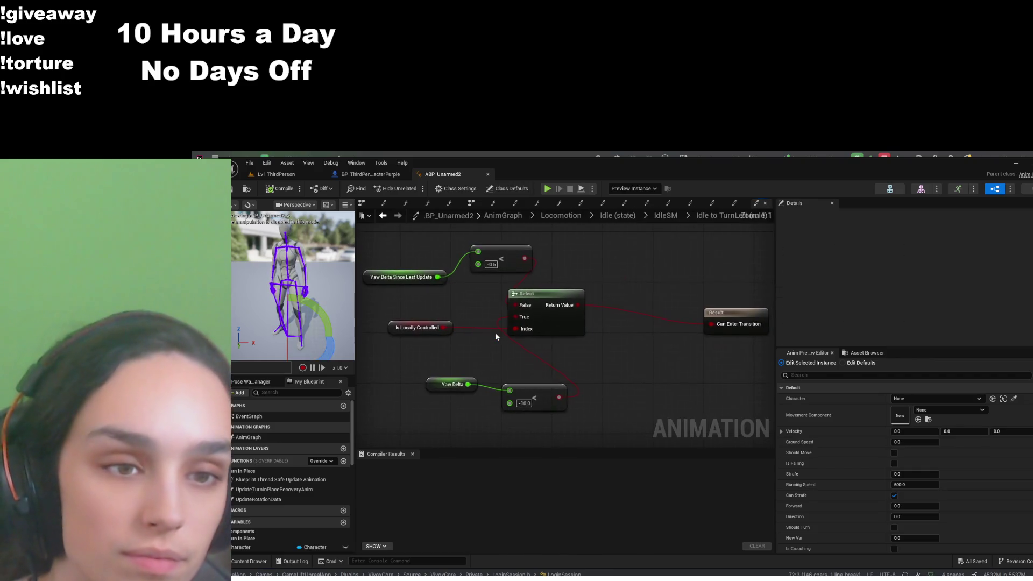
left_click_drag(612, 364, 651, 378)
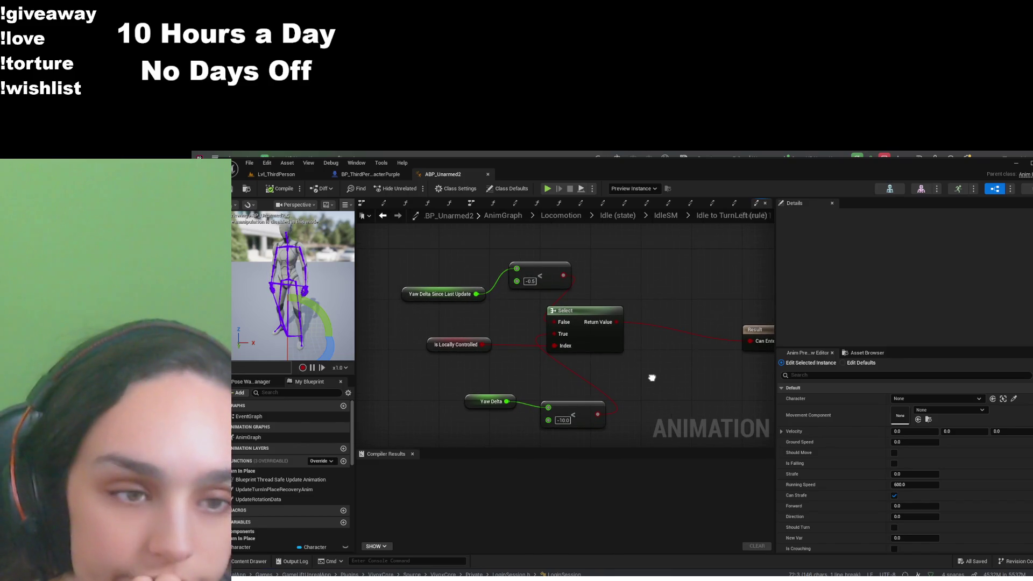
left_click_drag(651, 377, 650, 377)
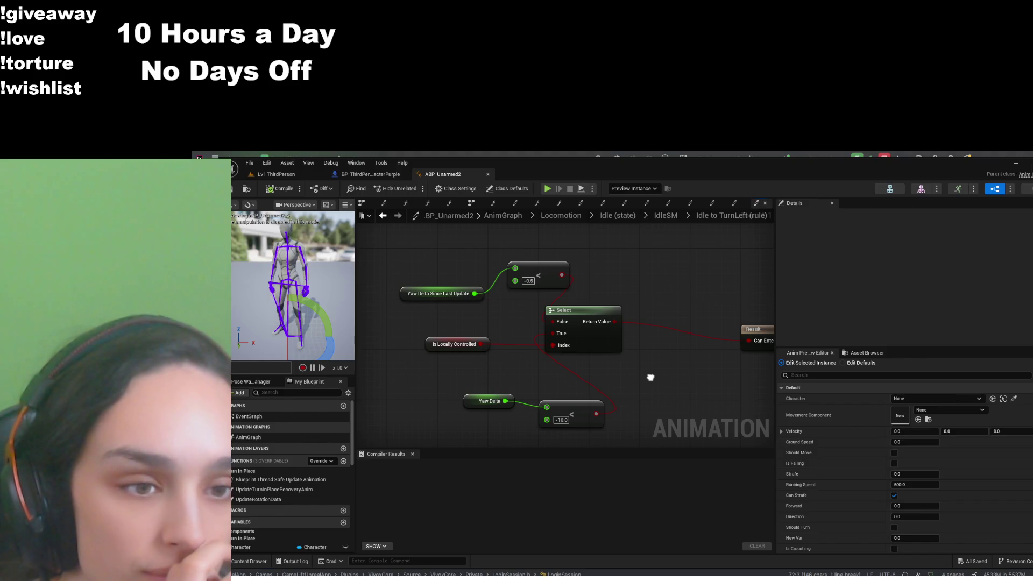
left_click_drag(651, 378, 650, 376)
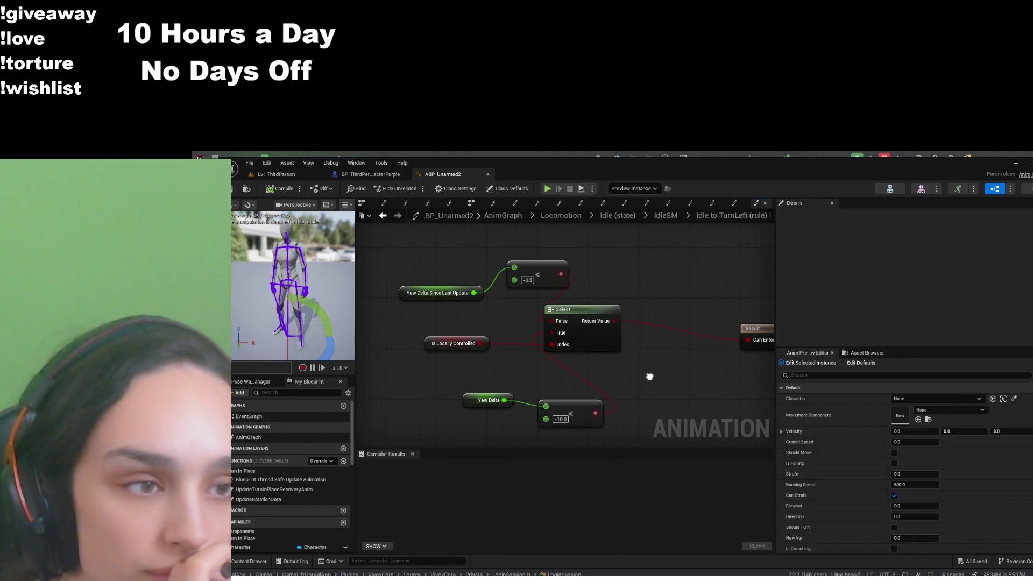
Open the Blueprint Thread Safe Update Animation graph and bring SET Is Locally Controlled into view
double_click(281, 480)
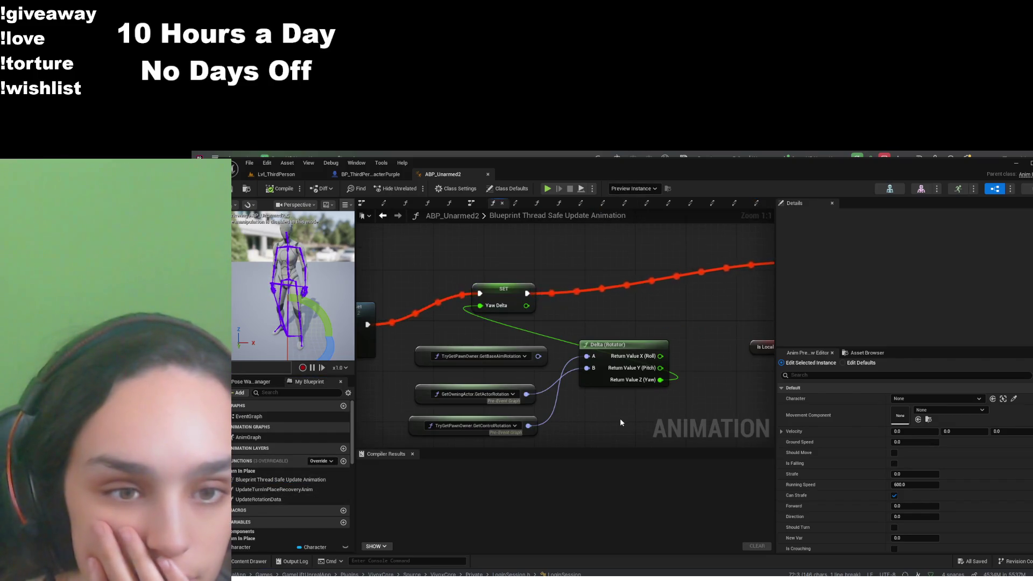
left_click_drag(620, 423, 637, 401)
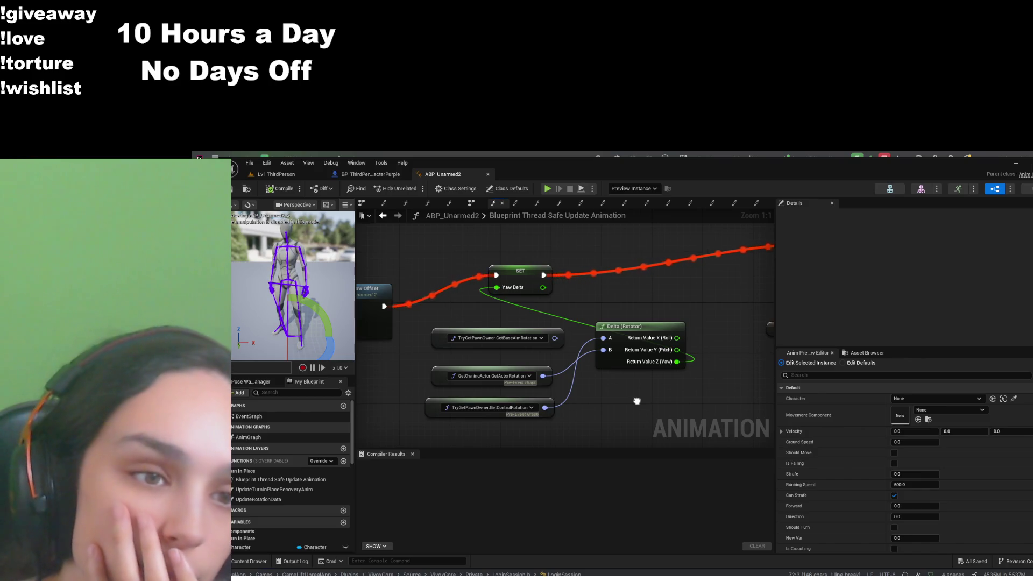
mouse_move(637, 401)
left_mouse_down()
mouse_move(383, 401)
mouse_move(644, 398)
left_mouse_up()
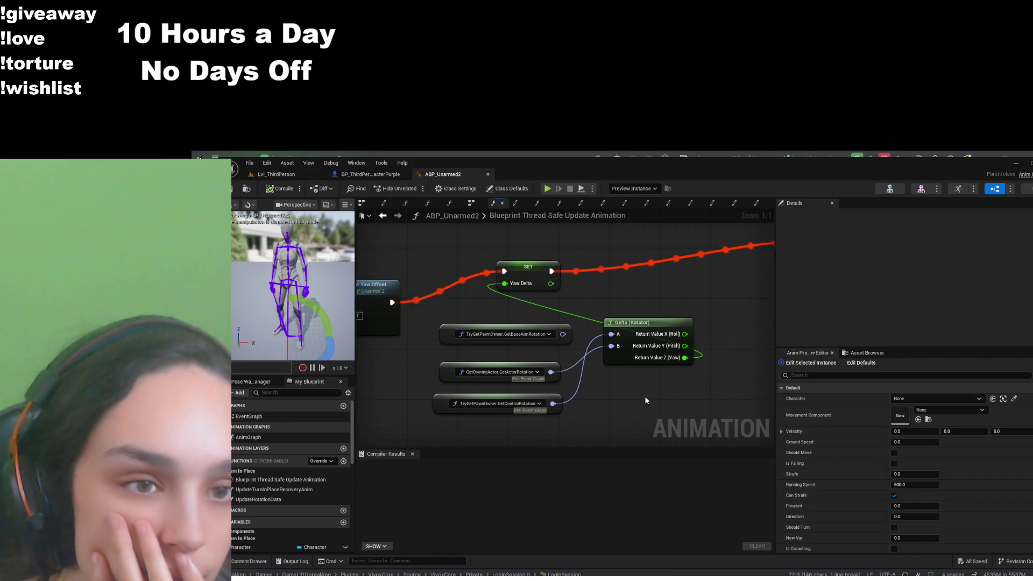
scroll(647, 401, "down", 2)
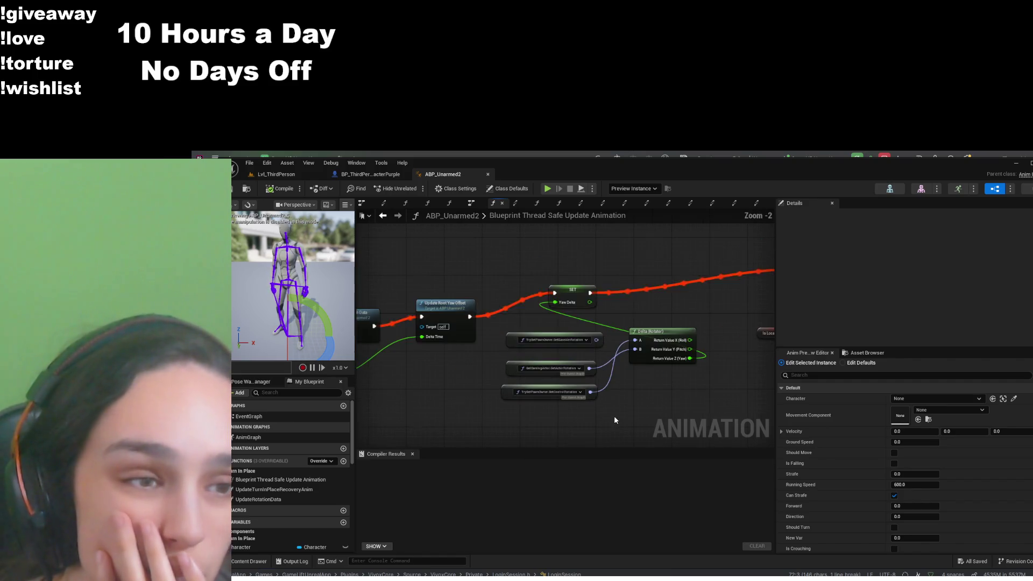
left_click_drag(628, 403, 560, 403)
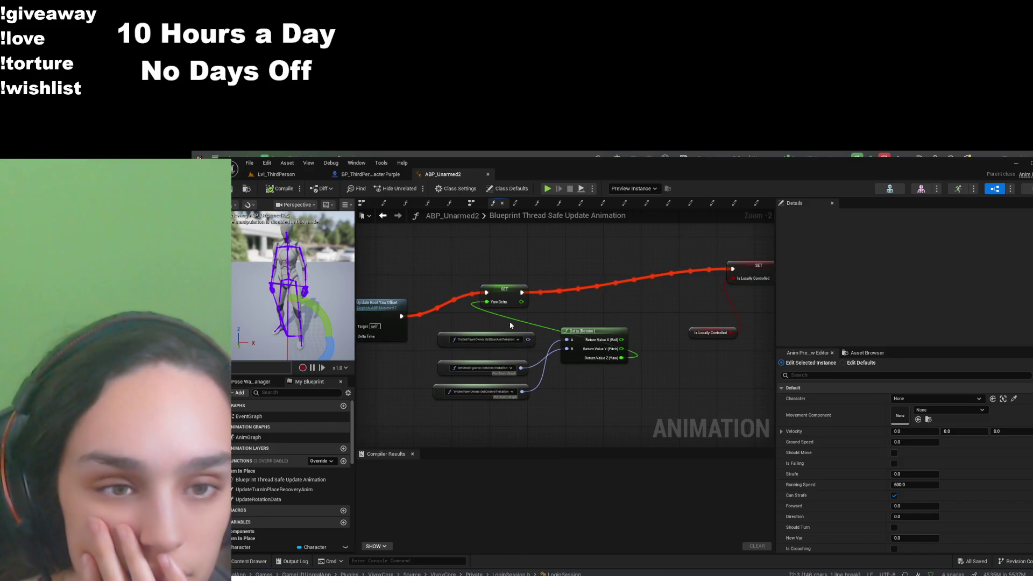
Detach SET Yaw Delta's execution wires and connect Update Root Yaw Offset to SET Is Locally Controlled
left_click(494, 299)
left_click(486, 292, "alt")
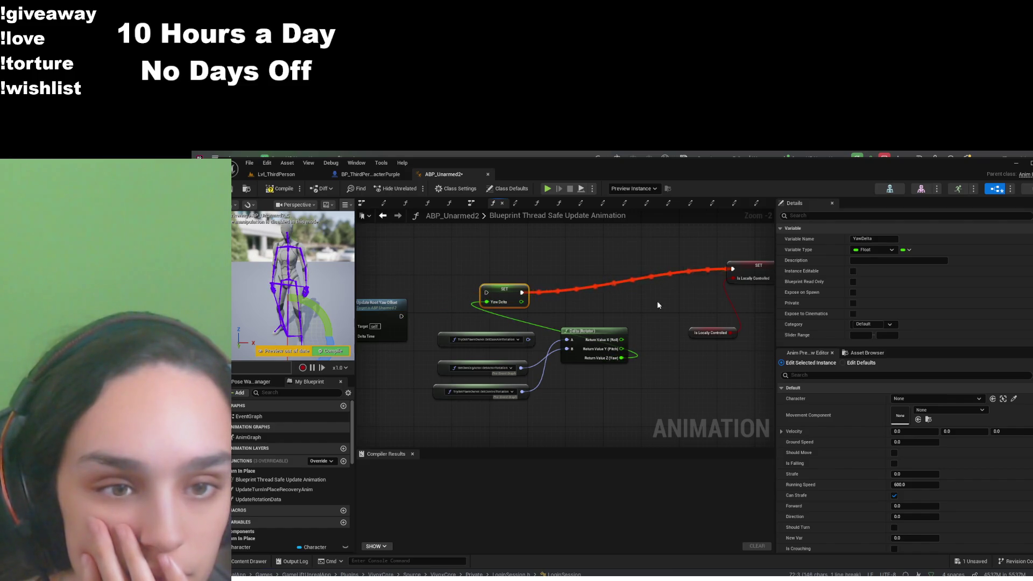
left_click(738, 275)
left_click(733, 269, "alt")
mouse_move(401, 317)
left_mouse_down()
mouse_move(673, 231)
mouse_move(738, 269)
left_mouse_up()
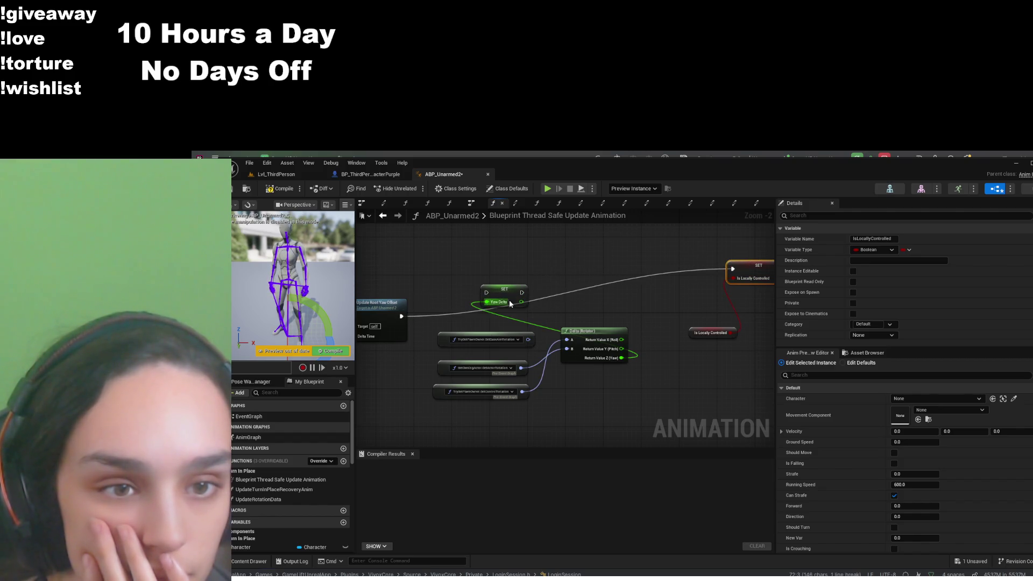
Move the Yaw Delta nodes aside and chain SET Is Locally Controlled into SET Yaw Delta
left_click_drag(504, 291, 588, 305)
mouse_move(611, 397)
left_mouse_down()
mouse_move(516, 356)
mouse_move(503, 322)
left_mouse_up()
left_click_drag(676, 365, 556, 413)
mouse_move(462, 355)
left_mouse_down()
mouse_move(689, 354)
mouse_move(733, 378)
left_mouse_up()
left_click(731, 332)
left_click_drag(665, 318, 722, 378)
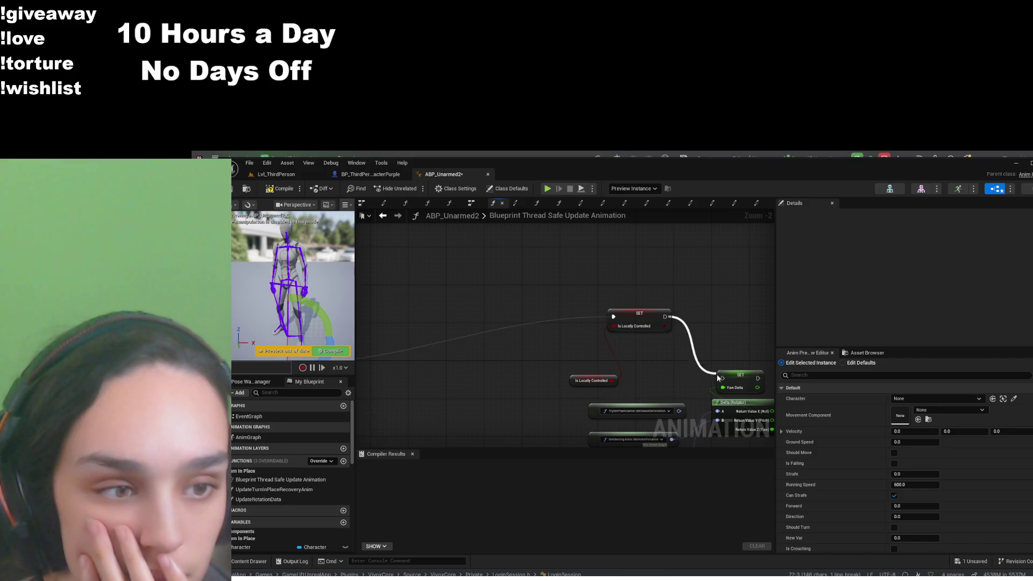
Compile ABP_Unarmed2, check both SET nodes, and return to the LvL_ThirdPerson level
left_click(267, 189)
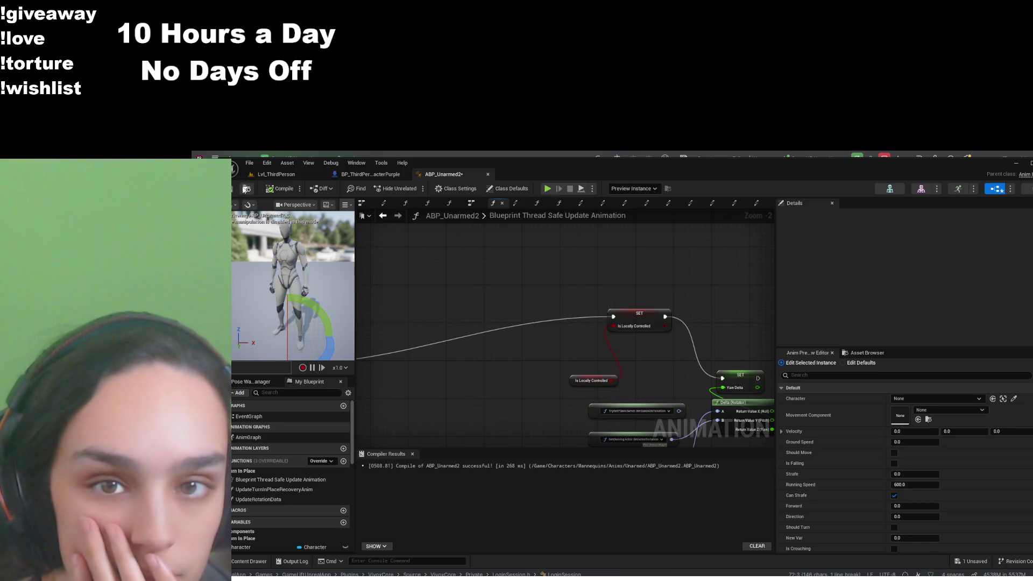
mouse_move(515, 389)
left_mouse_down()
mouse_move(596, 382)
mouse_move(397, 403)
left_mouse_up()
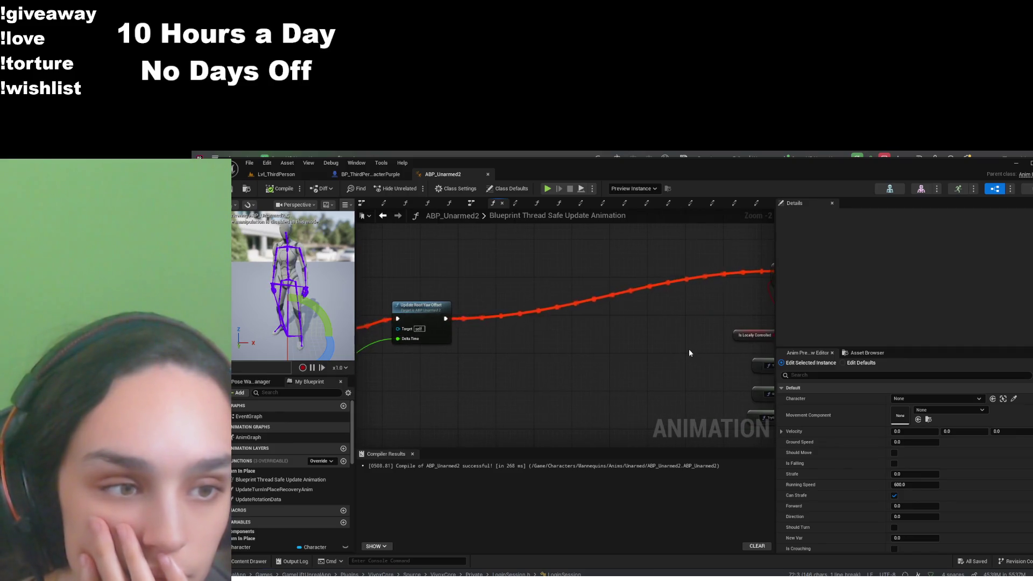
left_click_drag(690, 353, 466, 355)
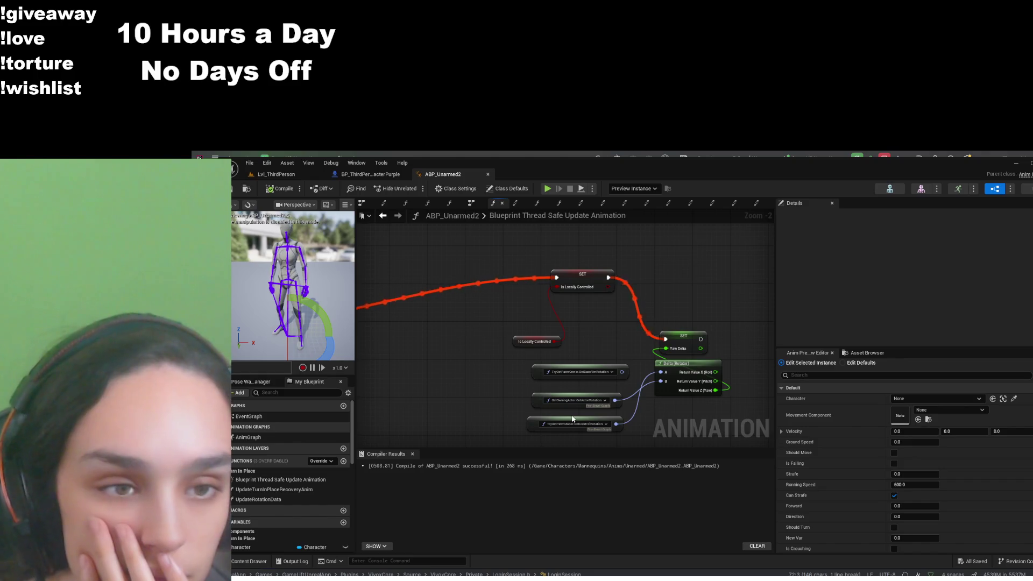
left_click(276, 173)
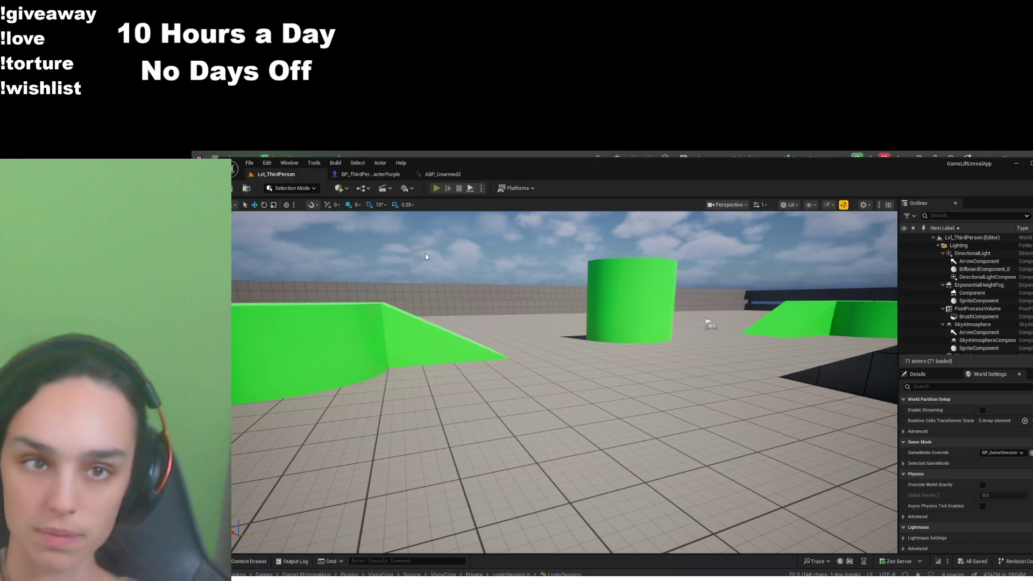
Start Play In Editor and watch ABP_Unarmed2's graph simulate live through SET Is Locally Controlled
left_click(437, 187)
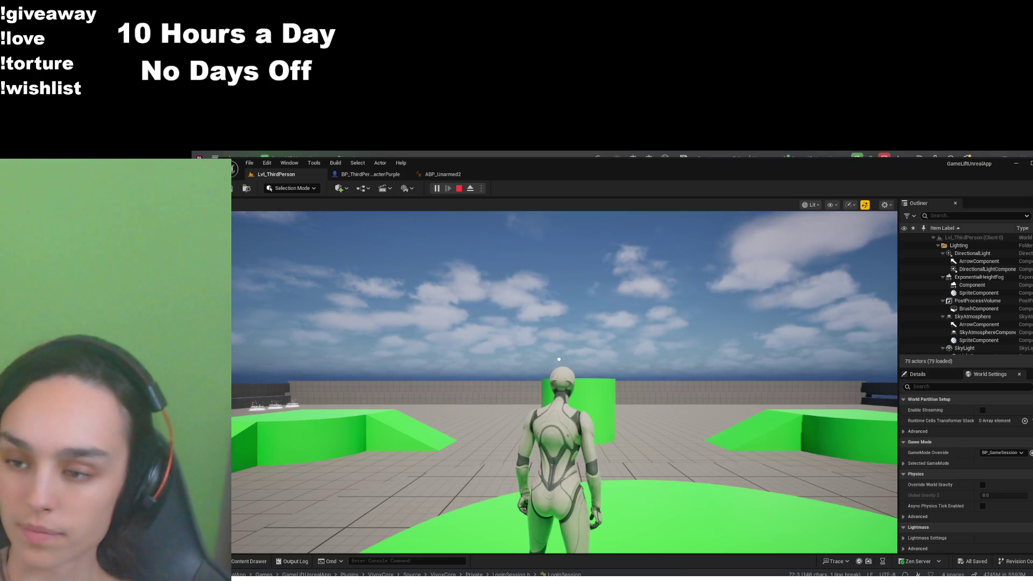
left_click(443, 175)
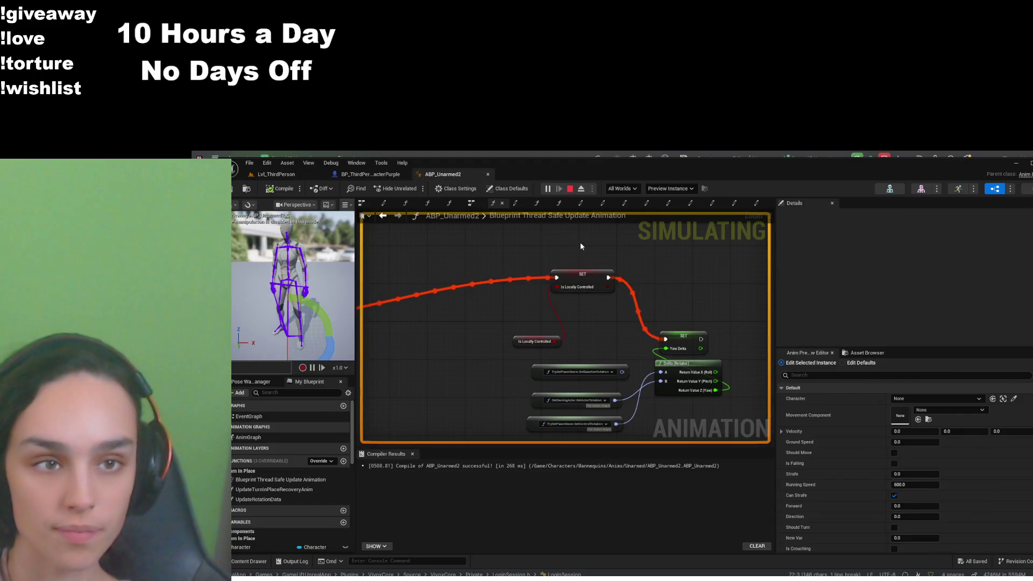
Inspect the Idle-to-TurnLeft WantsTurnInPlace transition rule graph, then return to the AnimGraph
left_click(646, 205)
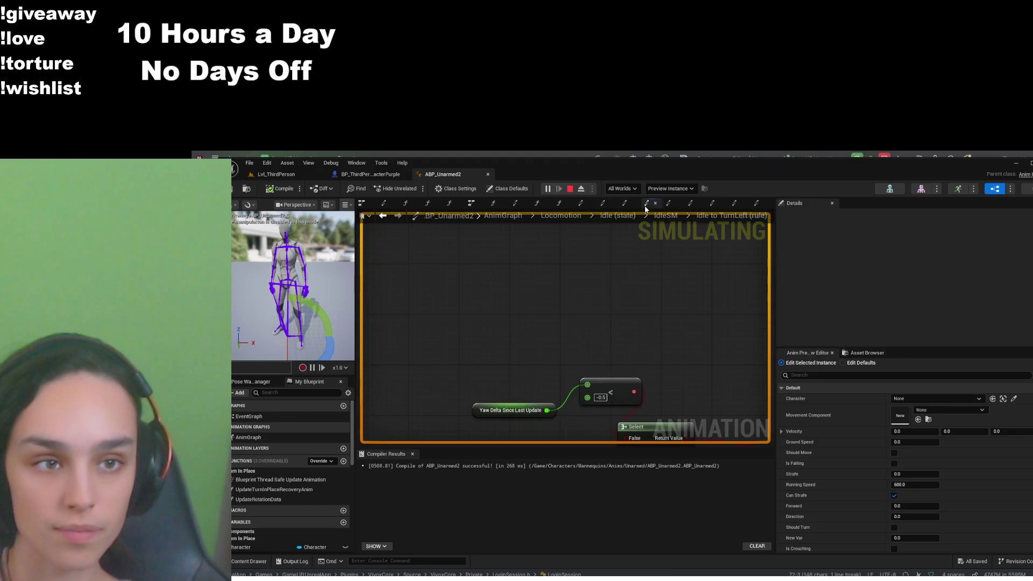
left_click(449, 203)
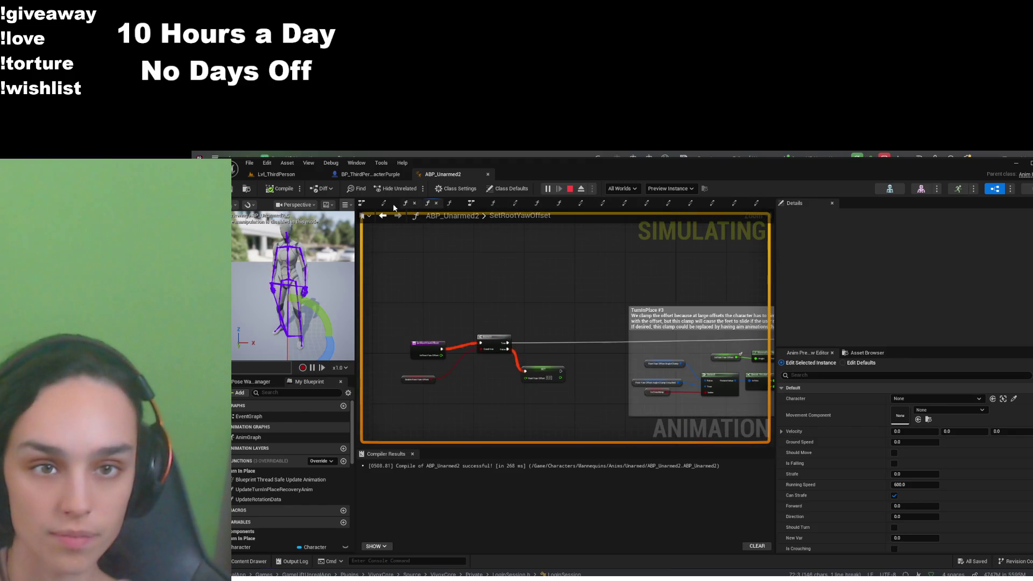
left_click(383, 203)
left_click(490, 215)
Drill down through Locomotion and the Idle state into the IdleSM state machine
scroll(467, 352, "up", 3)
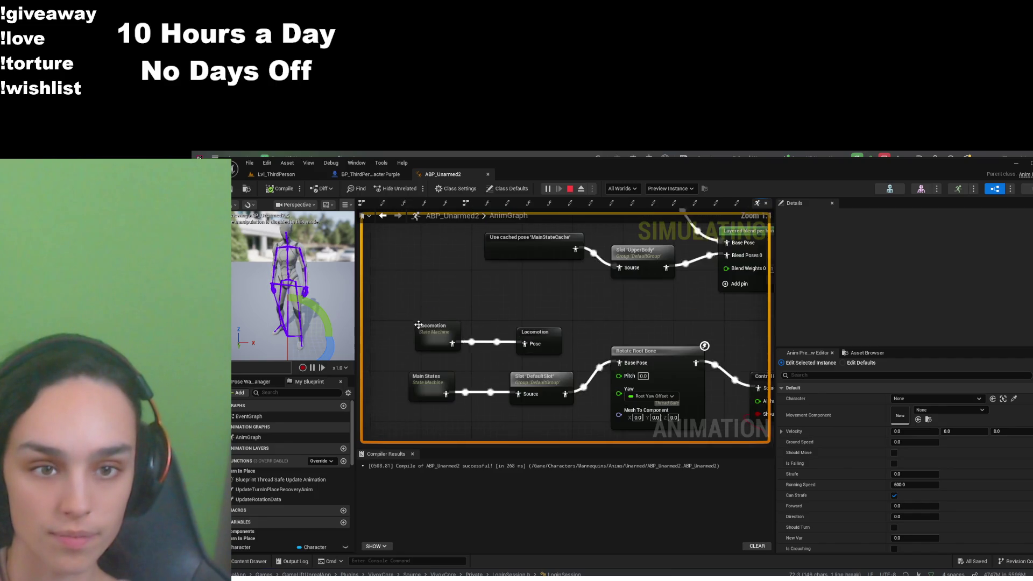
double_click(459, 330)
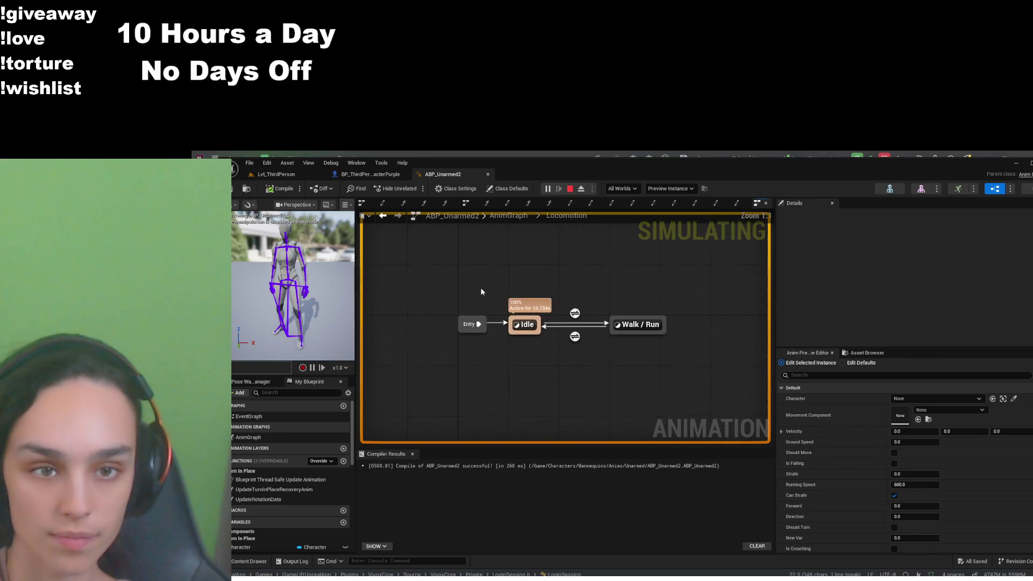
double_click(524, 325)
double_click(439, 363)
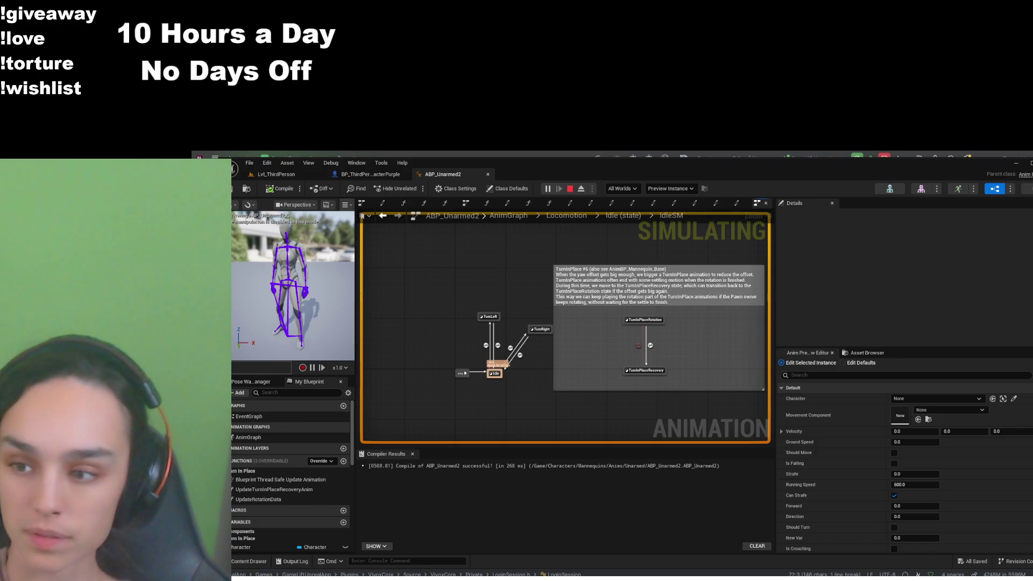
Set the debug preview instance to the client BP_ThirdPersonCharacter0 animation instance
left_click(677, 188)
left_click(711, 228)
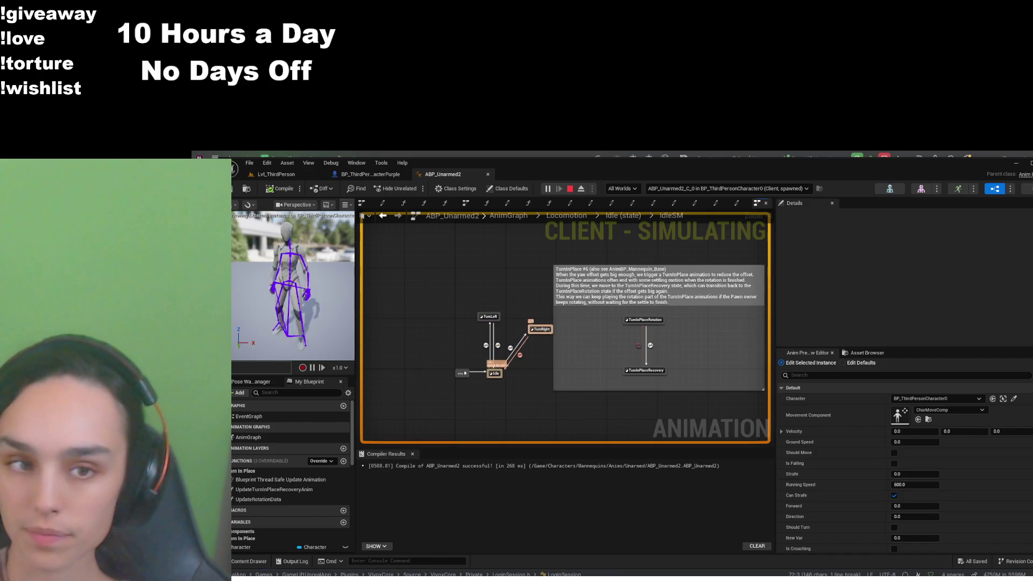
scroll(530, 298, "up", 3)
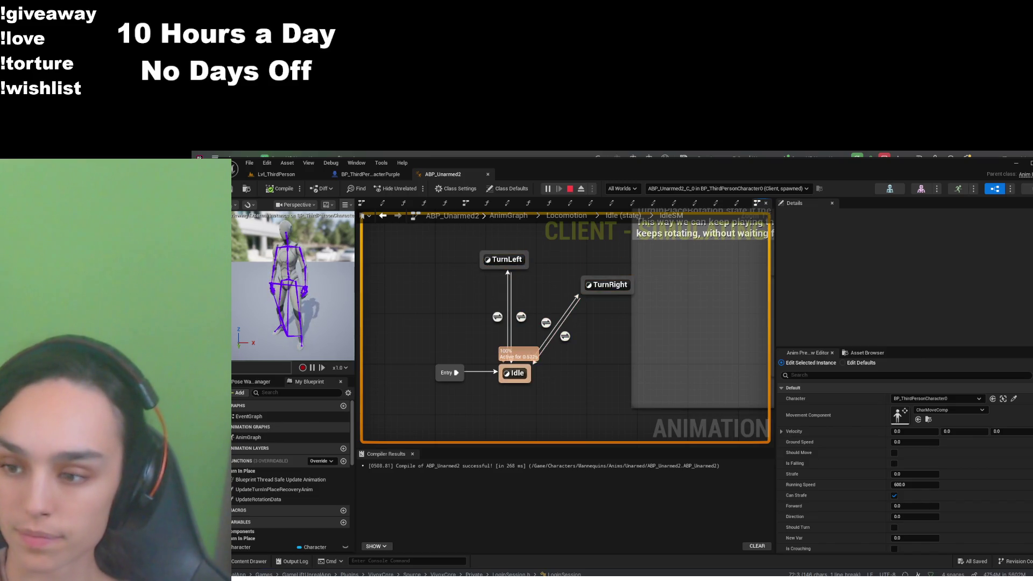
Move the character with W in the Lvl_ThirdPerson game, then return to ABP_Unarmed2's IdleSM view
left_click(291, 178)
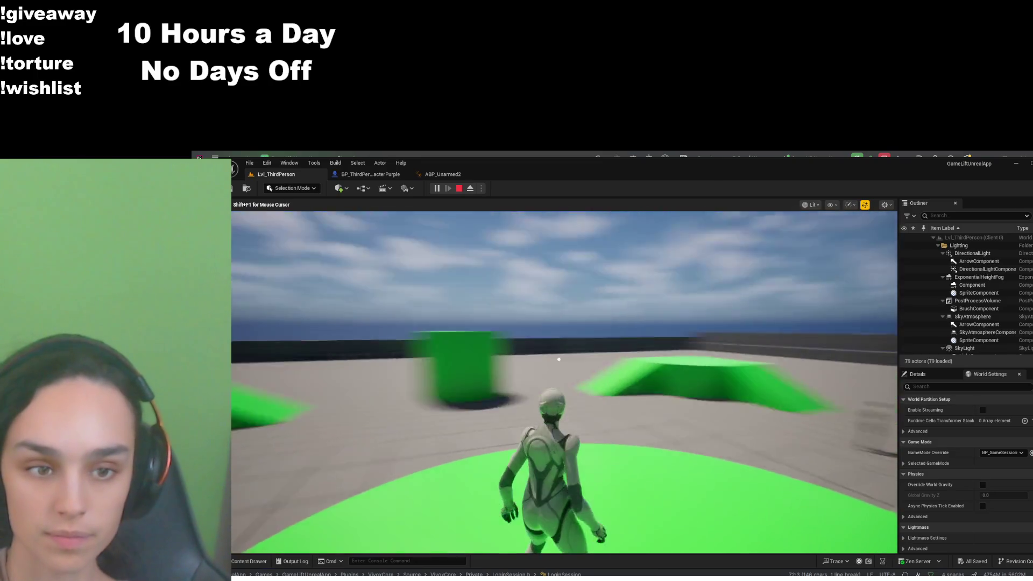
key("w")
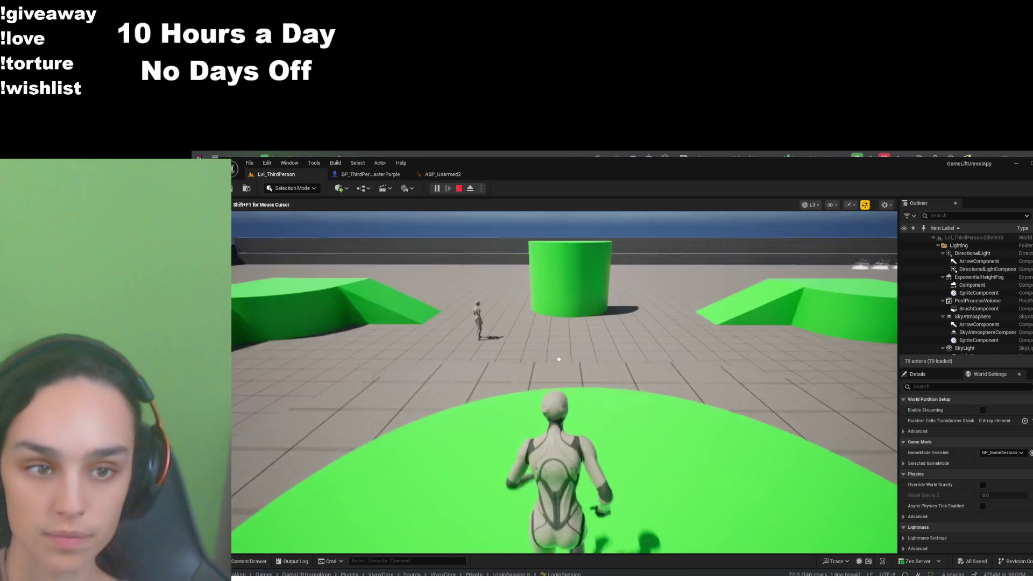
left_click(443, 174)
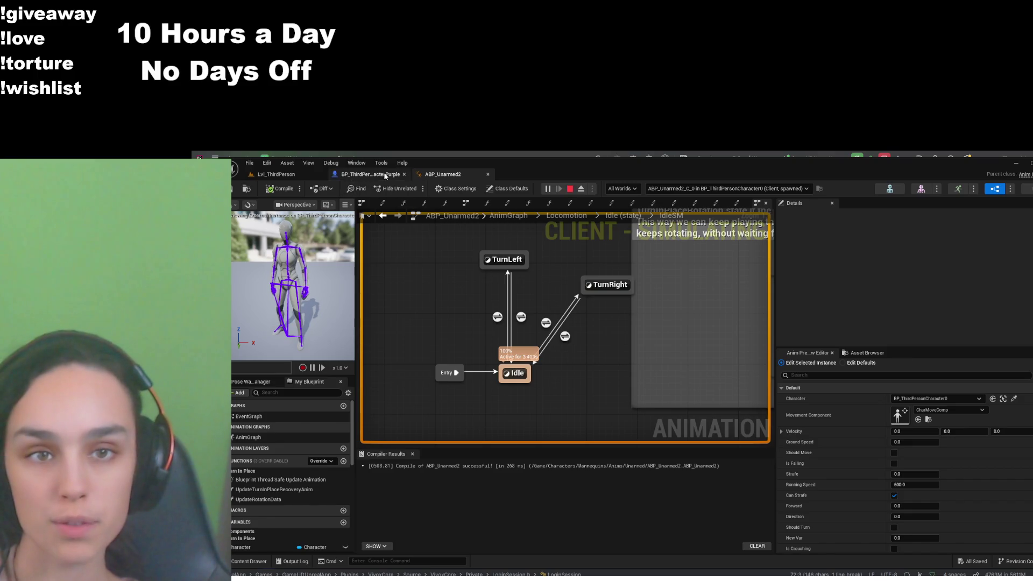
Stop the Play-In-Editor session from the toolbar
left_click(570, 189)
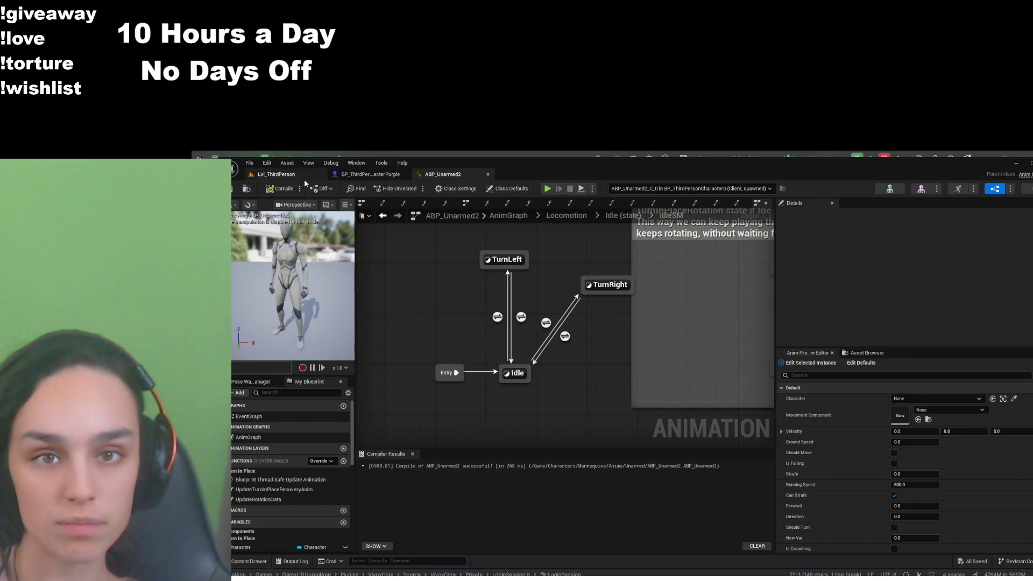
Switch to the Lvl_ThirdPerson level and turn the viewport away from the green cylinder
left_click(298, 177)
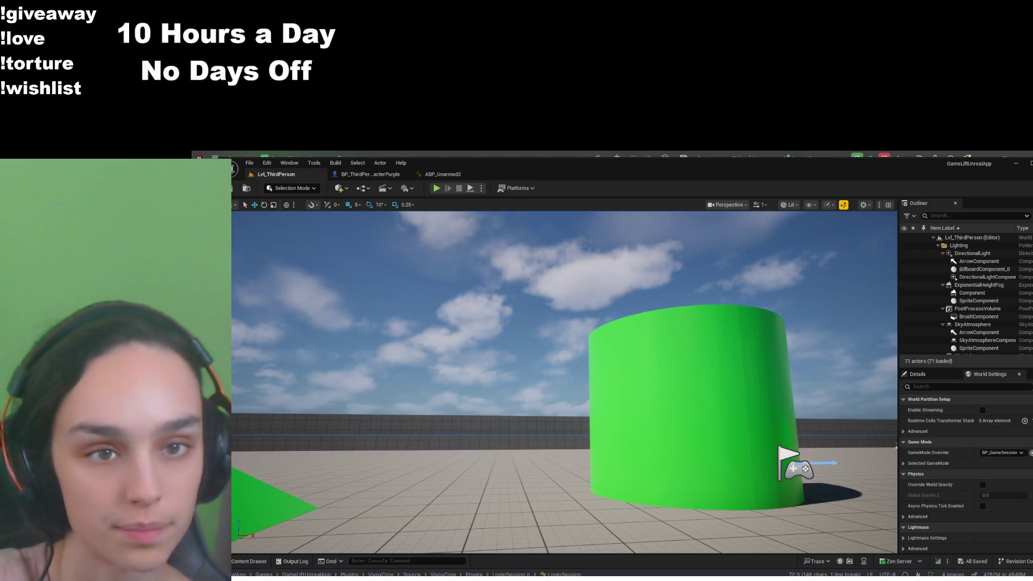
mouse_move(563, 355)
left_mouse_down()
mouse_move(726, 356)
mouse_move(727, 376)
mouse_move(678, 398)
mouse_move(748, 406)
mouse_move(748, 420)
mouse_move(740, 439)
mouse_move(699, 439)
mouse_move(689, 450)
left_mouse_up()
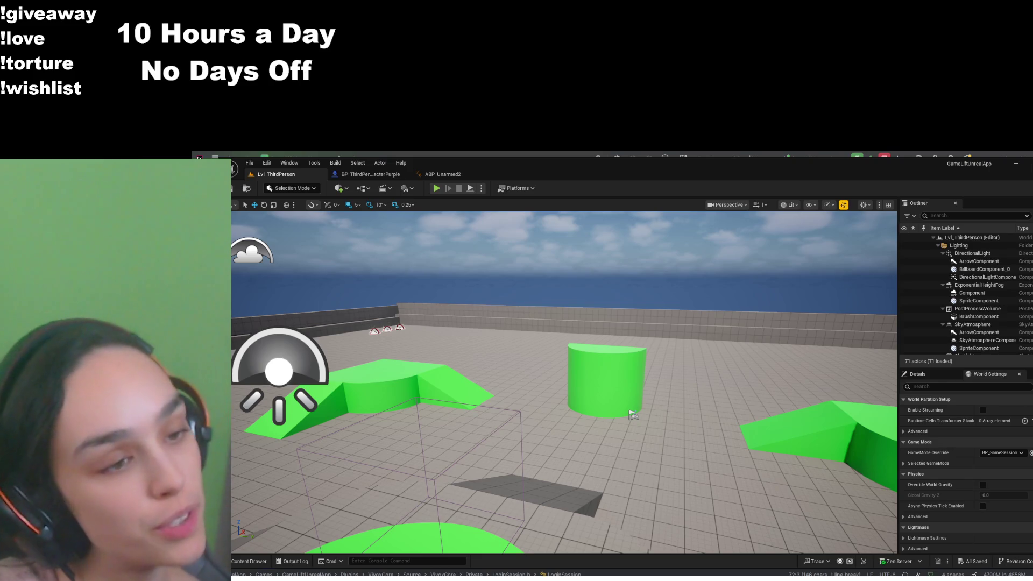
Nudge the level viewport camera slightly before launching the game
left_click_drag(562, 249, 562, 242)
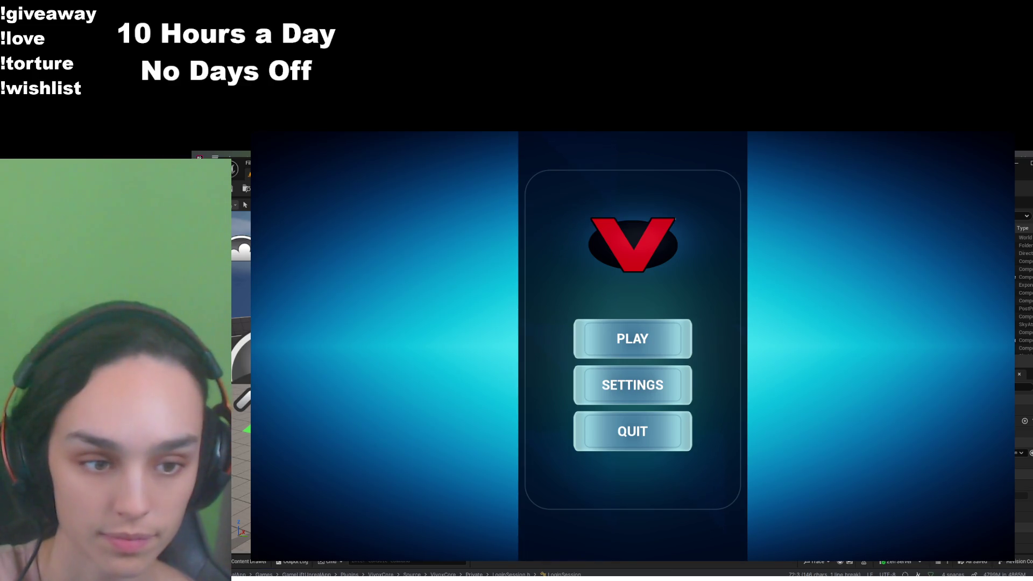
Join the game with PLAY, then quit it from the Escape pause menu
left_click(654, 348)
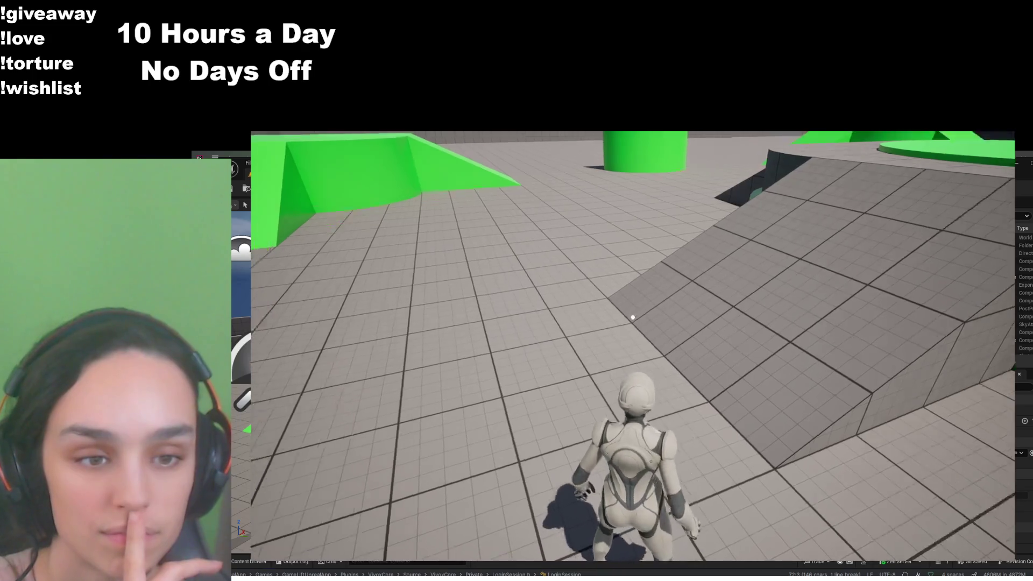
key("Escape")
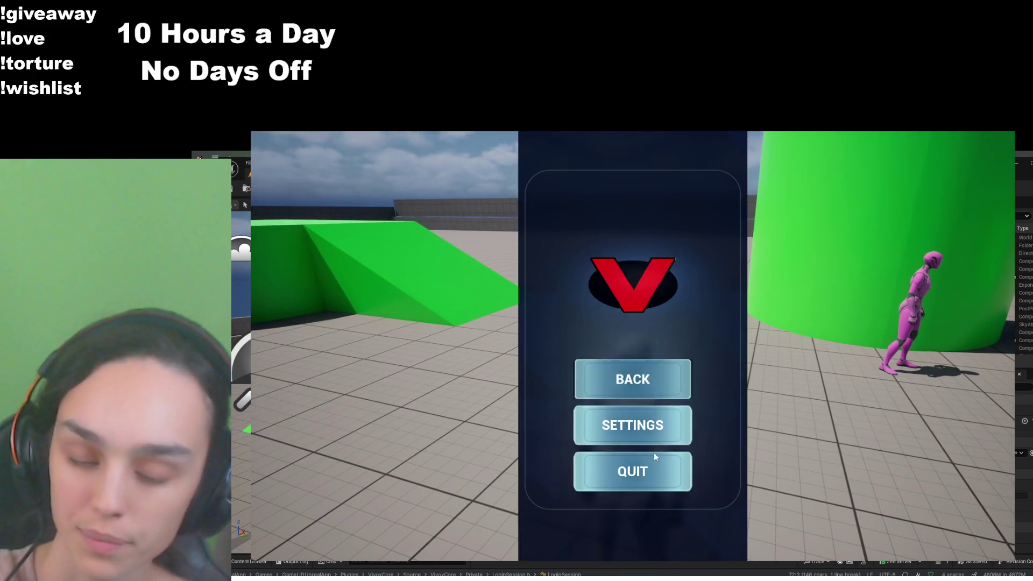
left_click(651, 470)
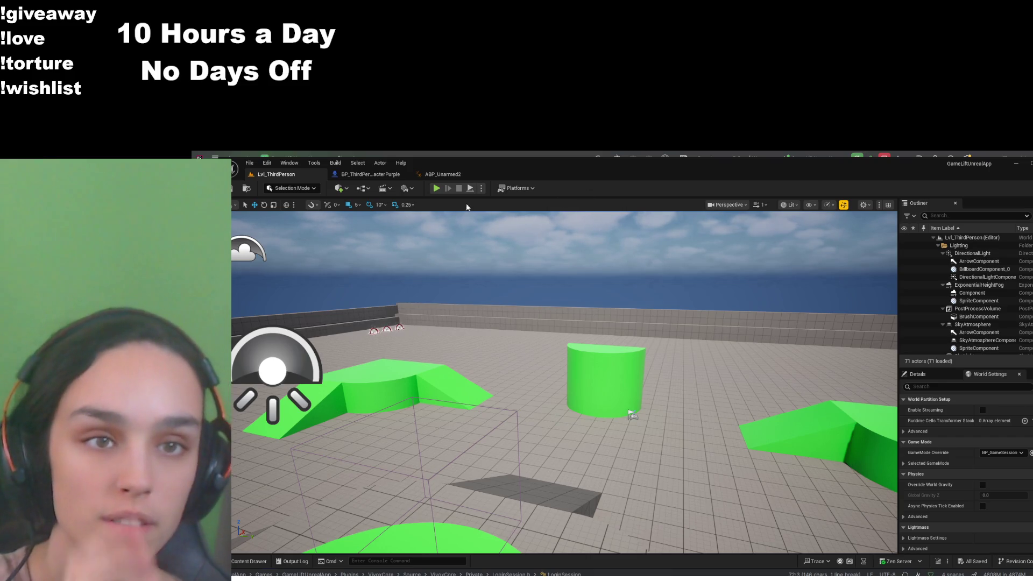
Restart play, check LoginSession.h in Rider, then return to Unreal and show the Content assets
left_click(437, 188)
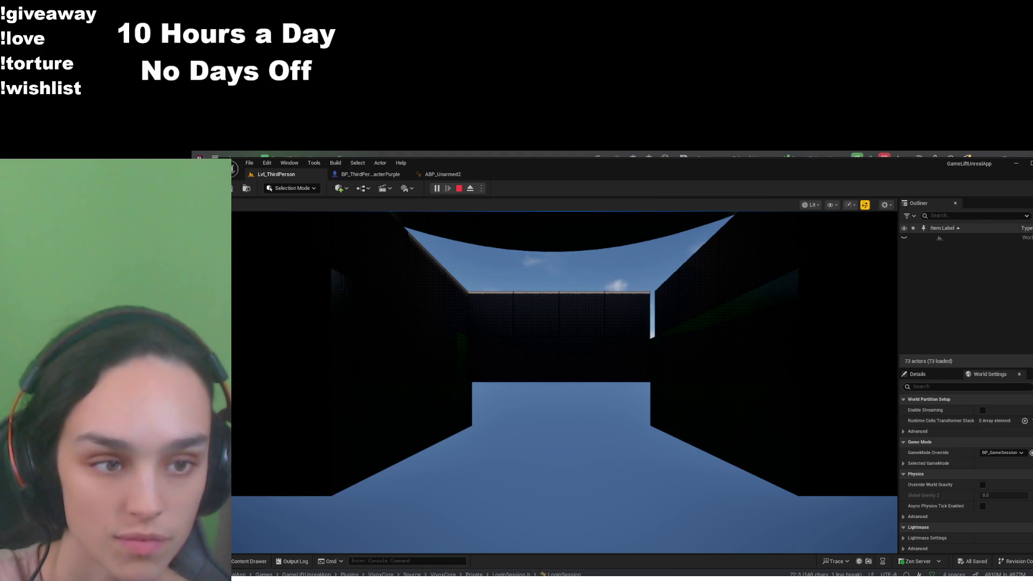
key("alt+Tab")
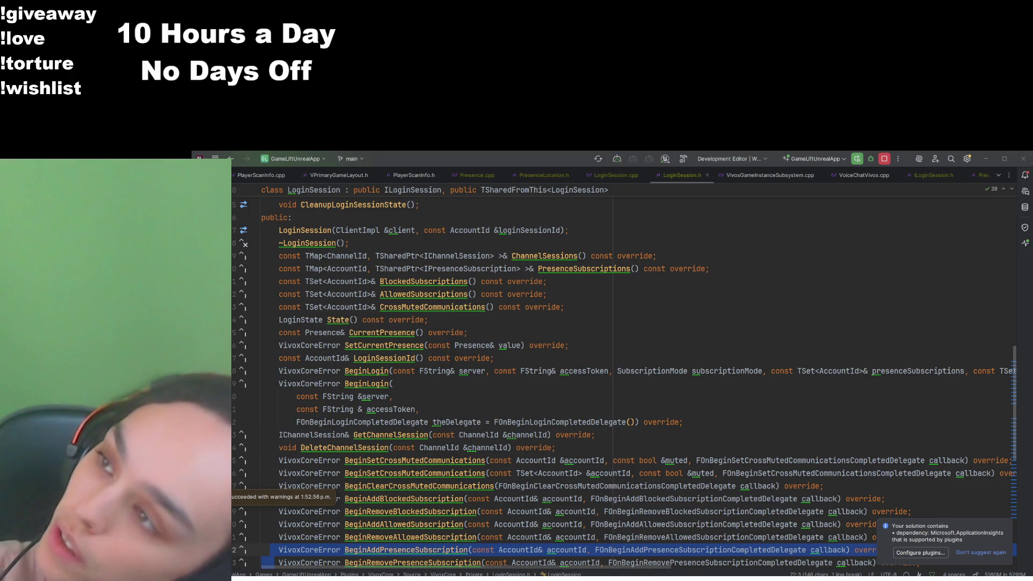
key("alt+Tab")
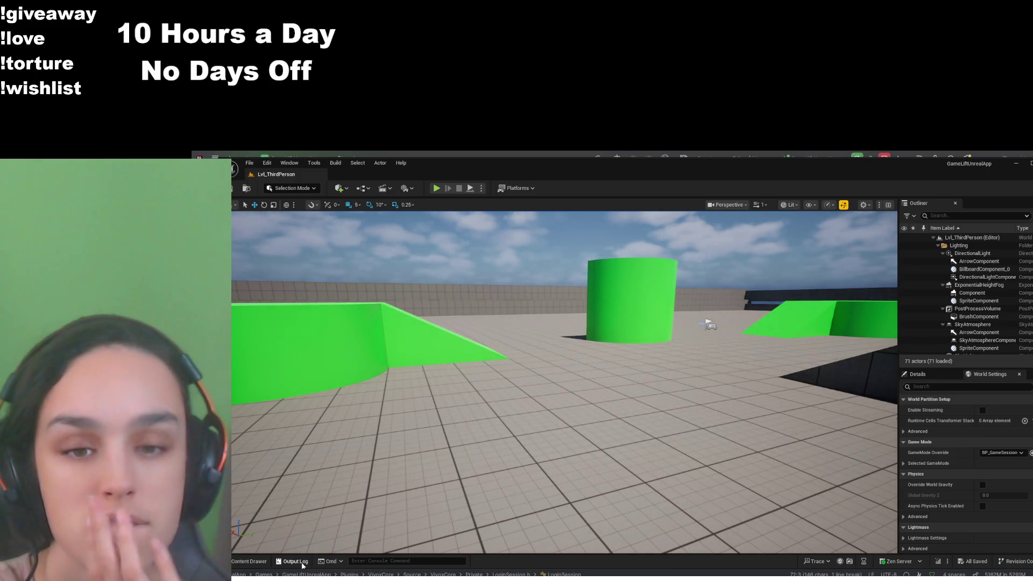
left_click(263, 562)
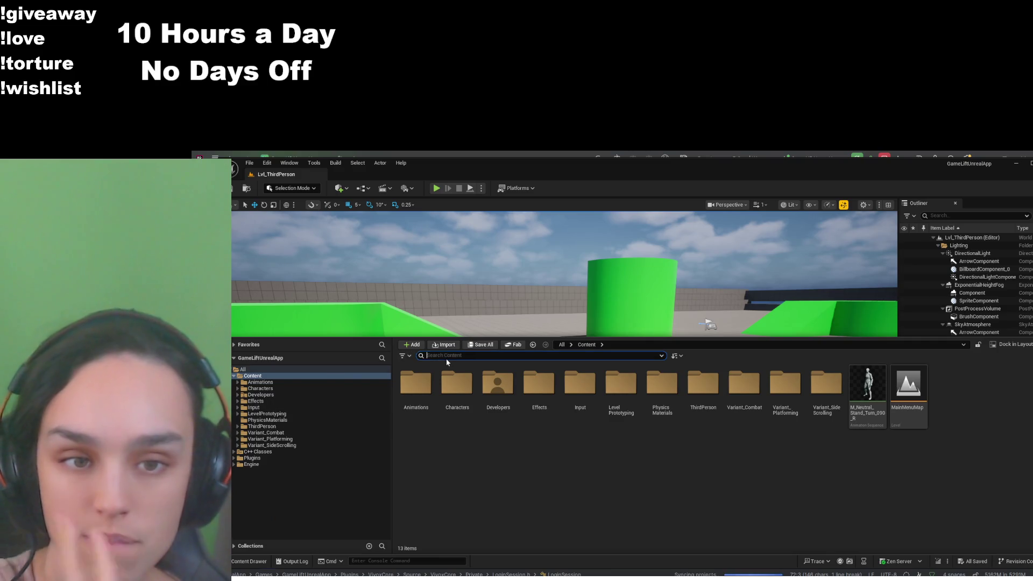
Open BP_ThirdPersonCharacter via a 'third' search and frame its Event Tick nodes in a wider EventGraph
type("third")
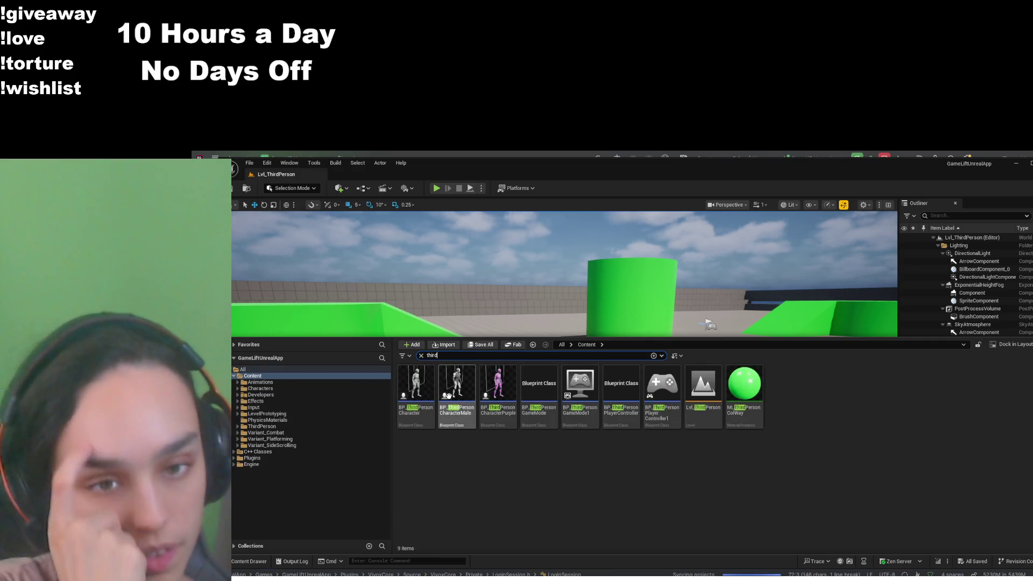
left_click(424, 386)
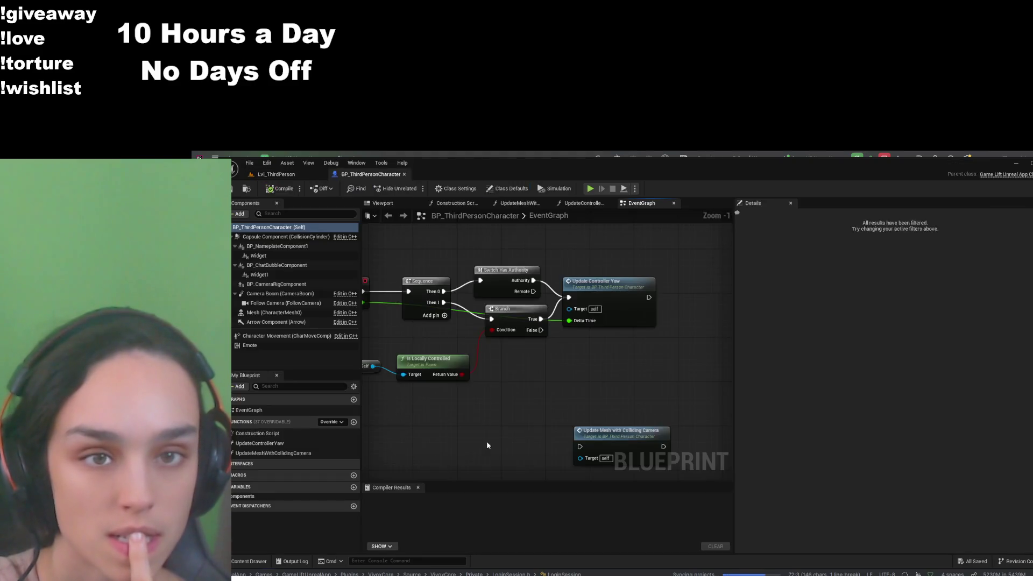
mouse_move(495, 399)
left_mouse_down()
mouse_move(604, 406)
mouse_move(537, 408)
left_mouse_up()
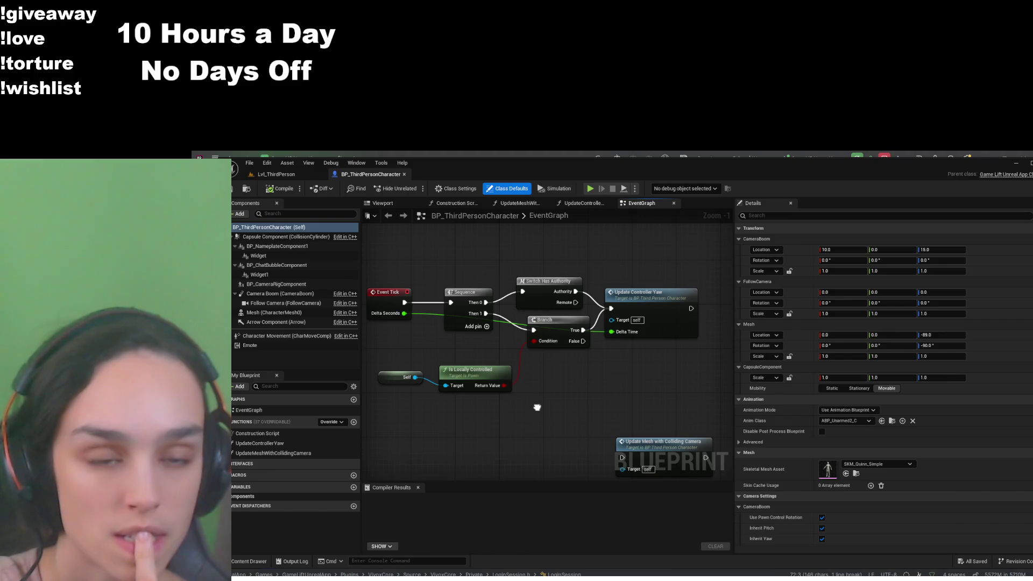
left_click_drag(537, 407, 540, 409)
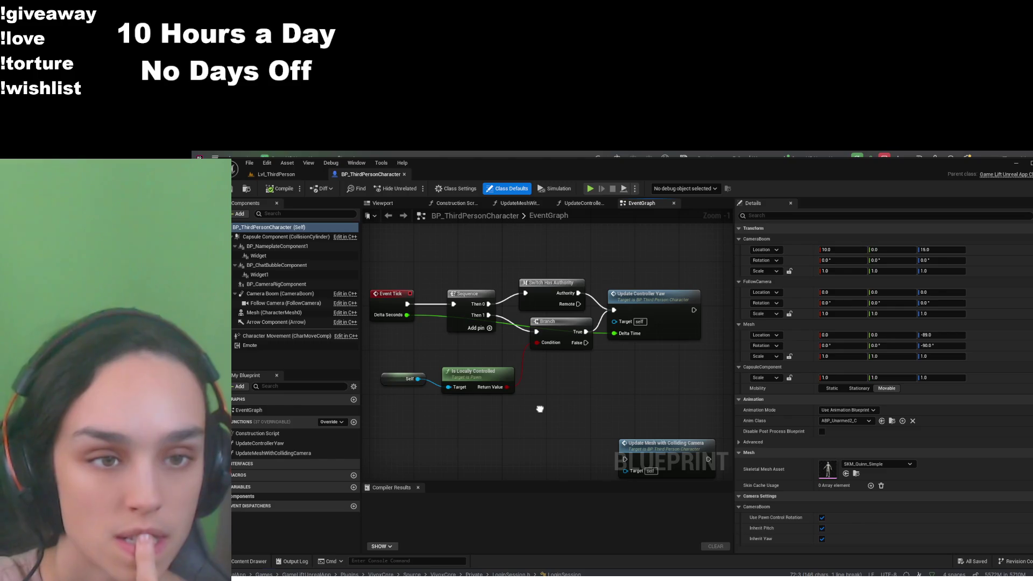
left_click_drag(540, 409, 540, 411)
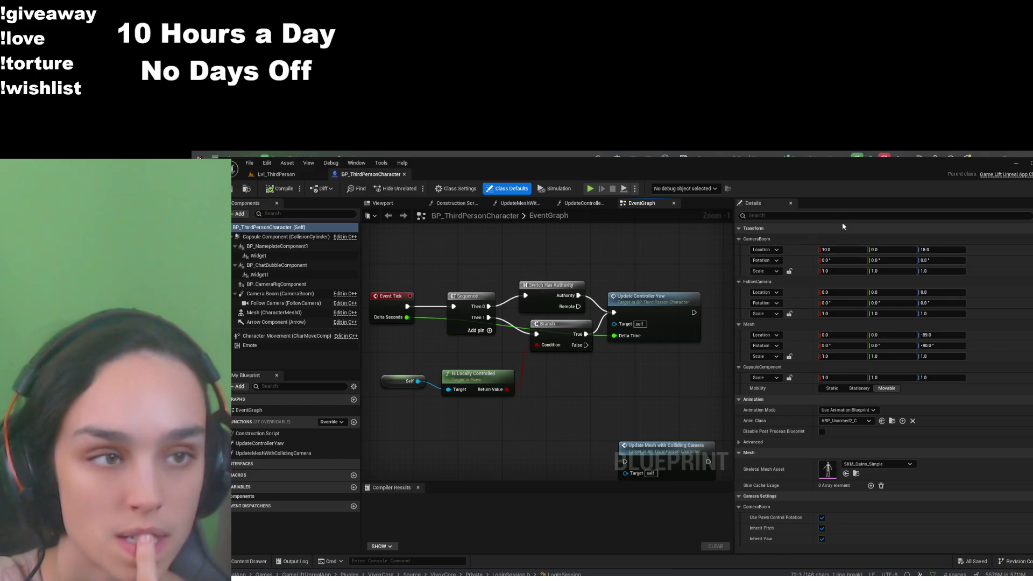
left_click_drag(734, 297, 955, 301)
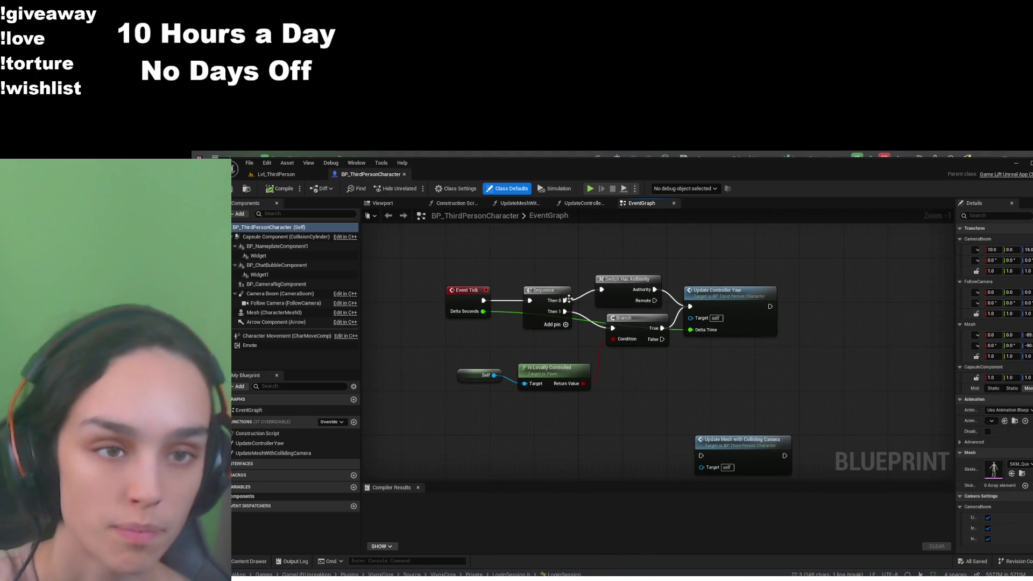
mouse_move(565, 300)
left_mouse_down()
mouse_move(592, 235)
mouse_move(581, 240)
left_mouse_up()
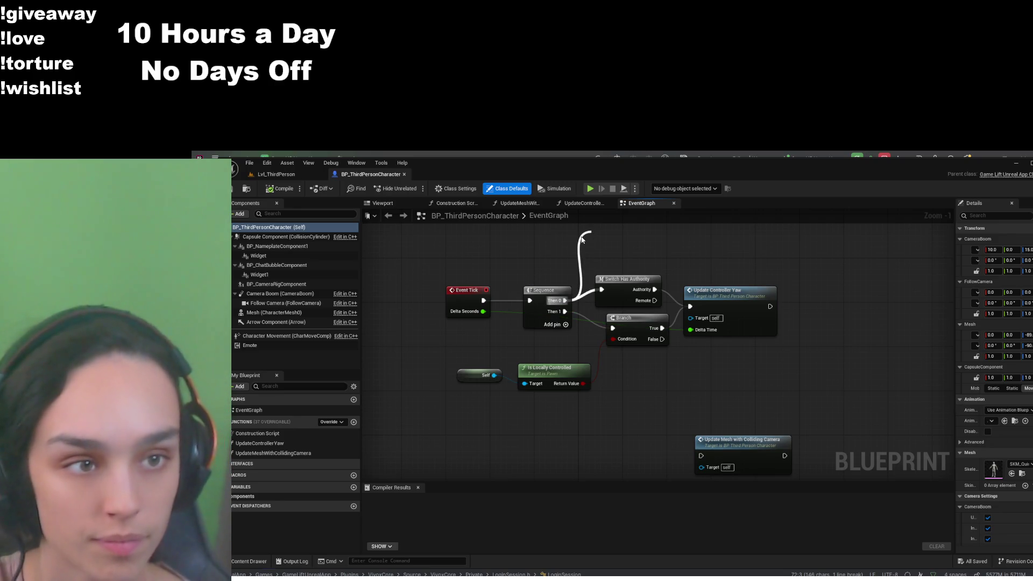
Place an Is Dedicated Server node above Switch Has Authority and pull a wire from its Return Value
left_click(656, 264)
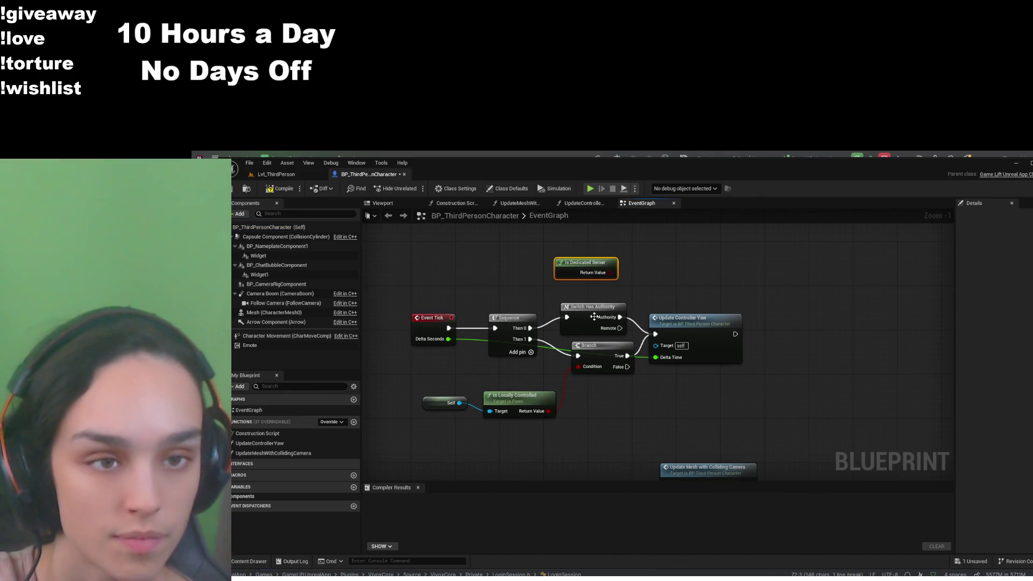
left_click(594, 316)
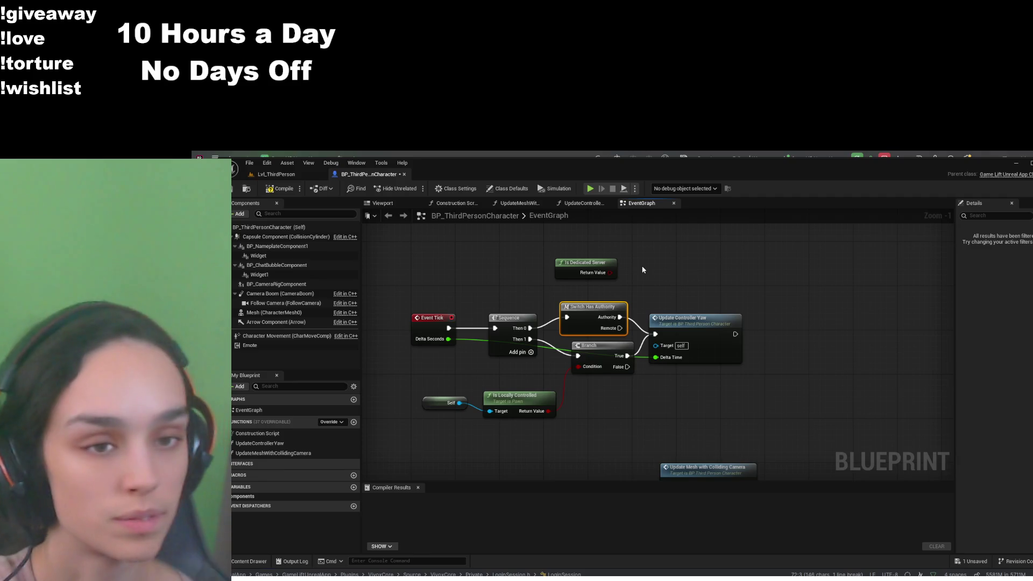
left_click_drag(603, 276, 657, 257)
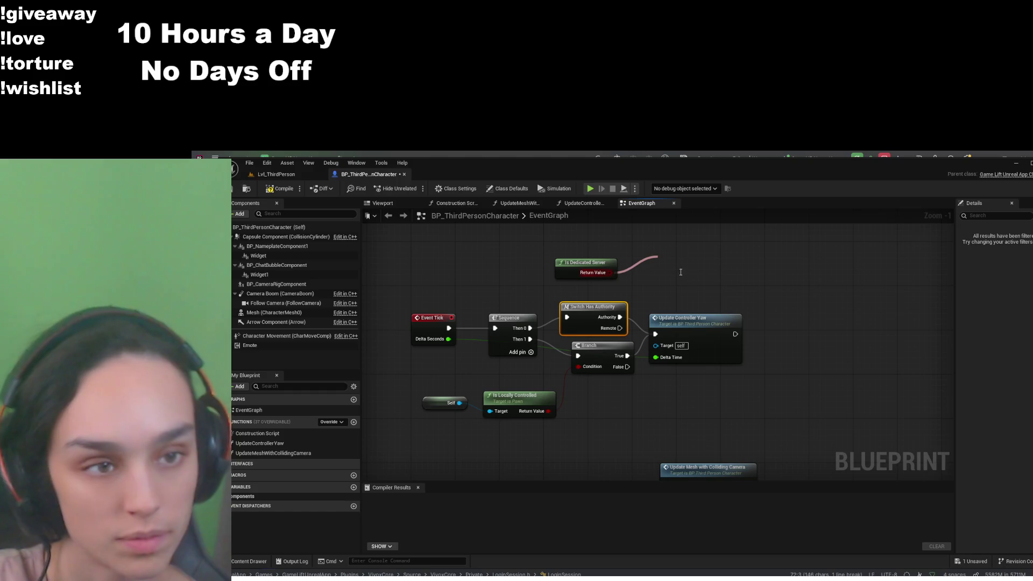
Add an OR node fed by Is Dedicated Server and delete the old Branch and Switch Has Authority
left_click(702, 290)
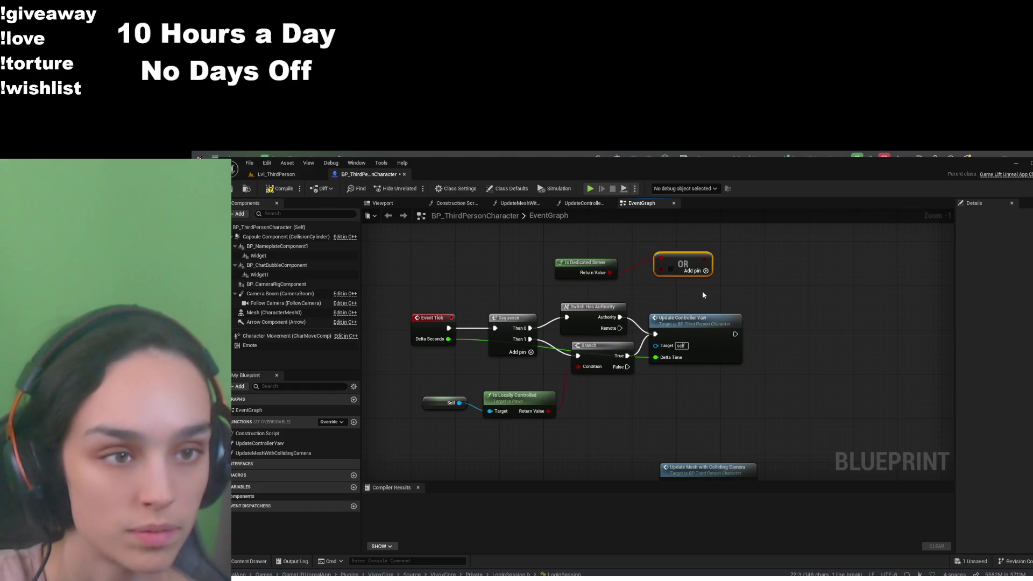
left_click(605, 353)
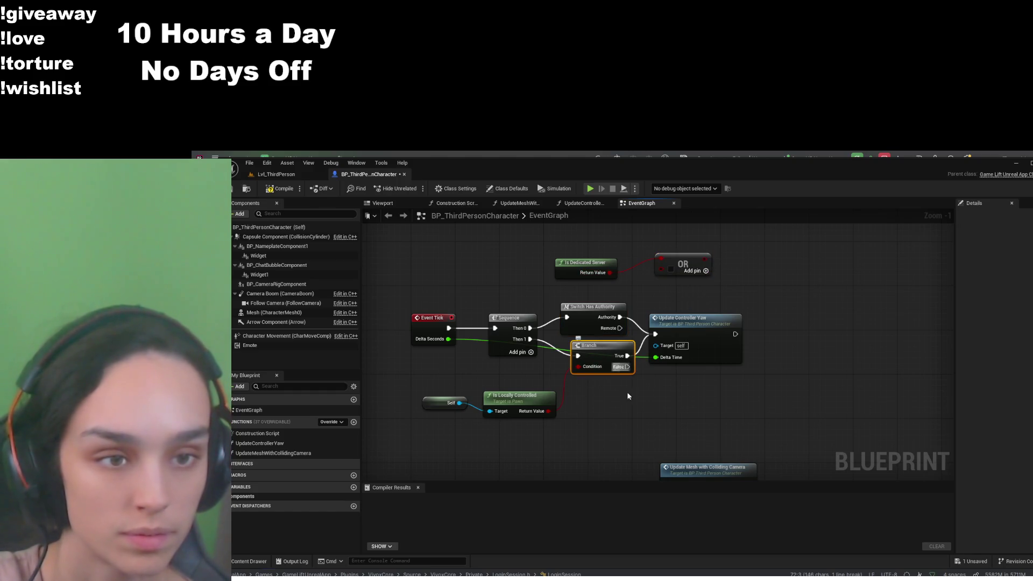
key("Delete")
left_click(594, 323)
key("Delete")
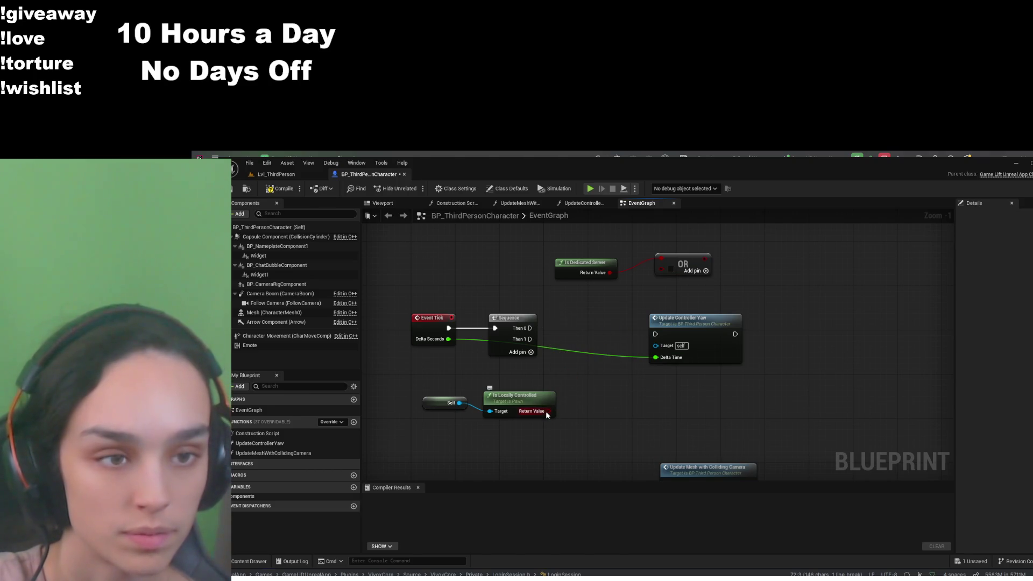
Wire Is Locally Controlled into the OR's second input and arrange the nodes above it
left_click_drag(547, 413, 660, 269)
left_click_drag(729, 246, 560, 282)
mouse_move(679, 262)
left_mouse_down()
mouse_move(586, 372)
mouse_move(651, 408)
left_mouse_up()
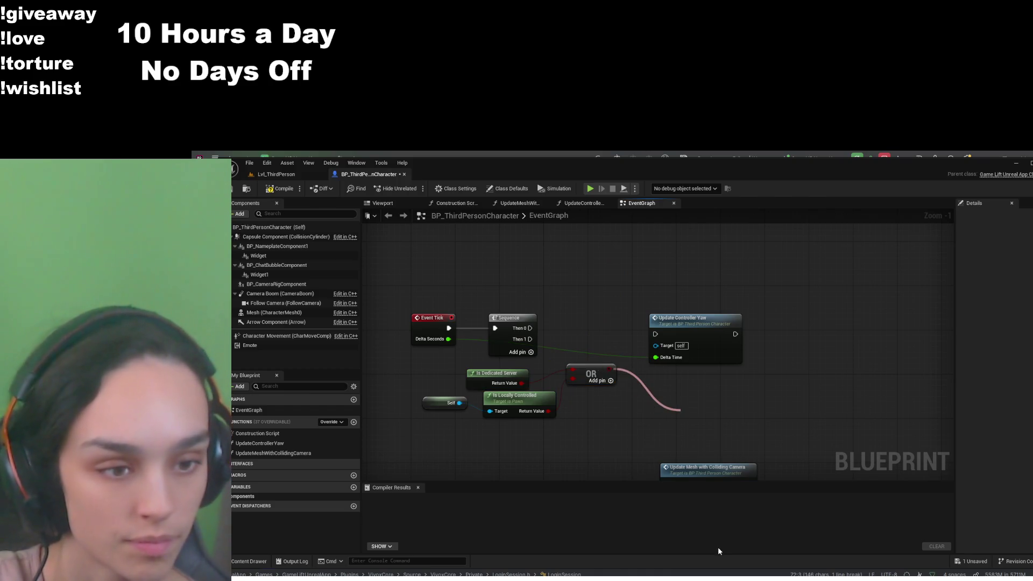
key("ctrl+v")
key("Delete")
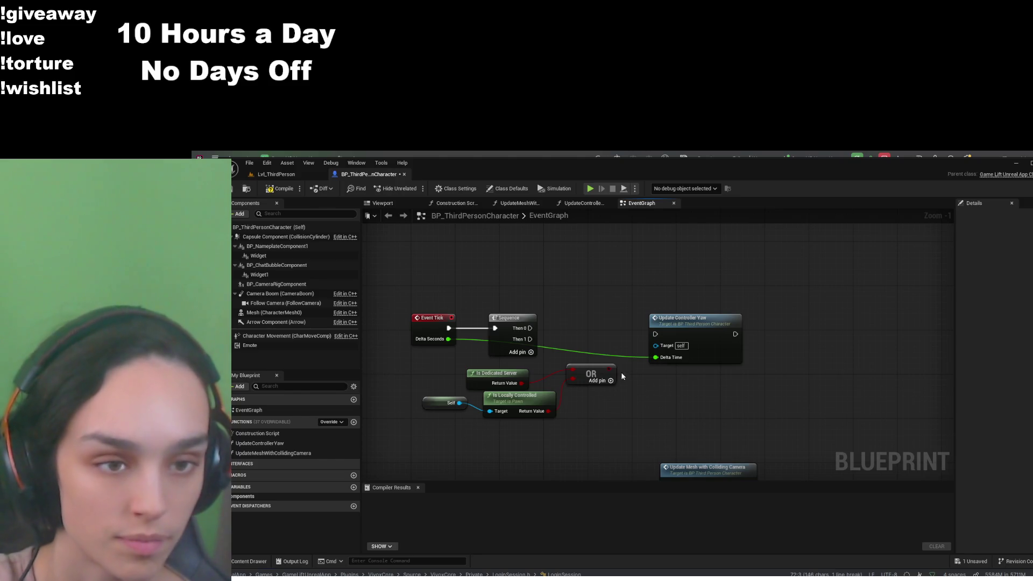
mouse_move(597, 375)
left_mouse_down()
mouse_move(675, 396)
mouse_move(597, 397)
mouse_move(715, 414)
left_mouse_up()
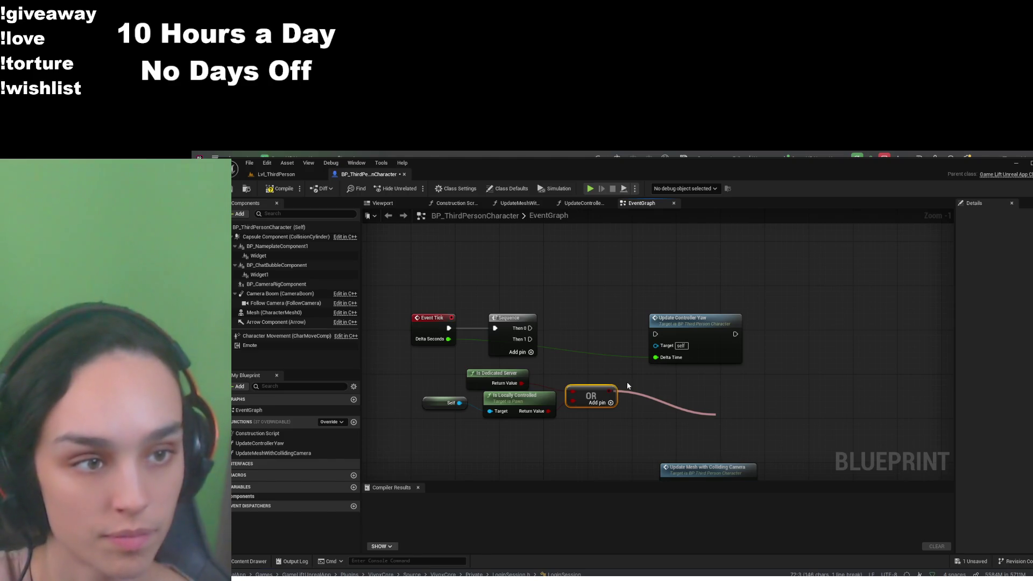
Drive Update Controller Yaw from a Branch on the OR result, tidy the graph, compile and save
left_click(763, 355)
mouse_move(771, 428)
left_mouse_down()
mouse_move(667, 356)
mouse_move(657, 334)
mouse_move(796, 325)
mouse_move(806, 331)
mouse_move(679, 388)
left_mouse_up()
mouse_move(512, 395)
left_mouse_down()
mouse_move(500, 423)
mouse_move(442, 442)
left_mouse_up()
left_click_drag(503, 378, 520, 395)
left_click_drag(798, 331, 781, 336)
left_click(280, 189)
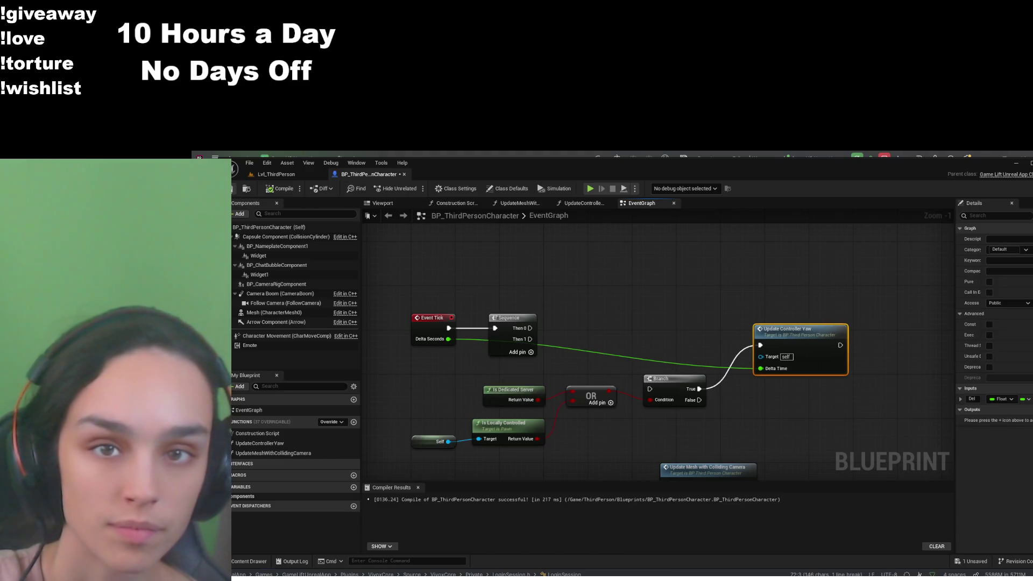
key("ctrl+s")
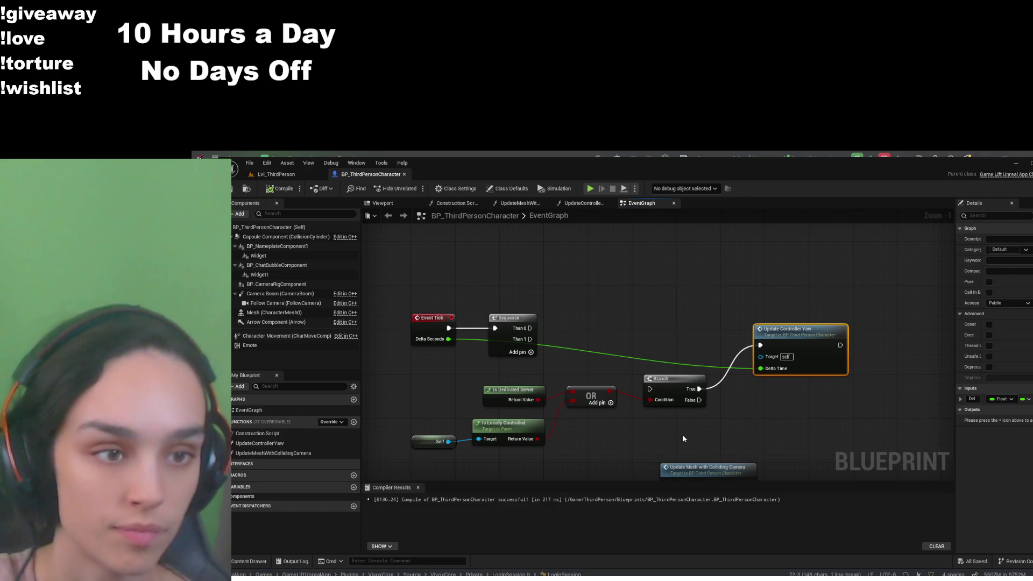
Bypass the Sequence by wiring Event Tick into the Branch, save, and open UpdateControllerYaw
left_click(284, 190)
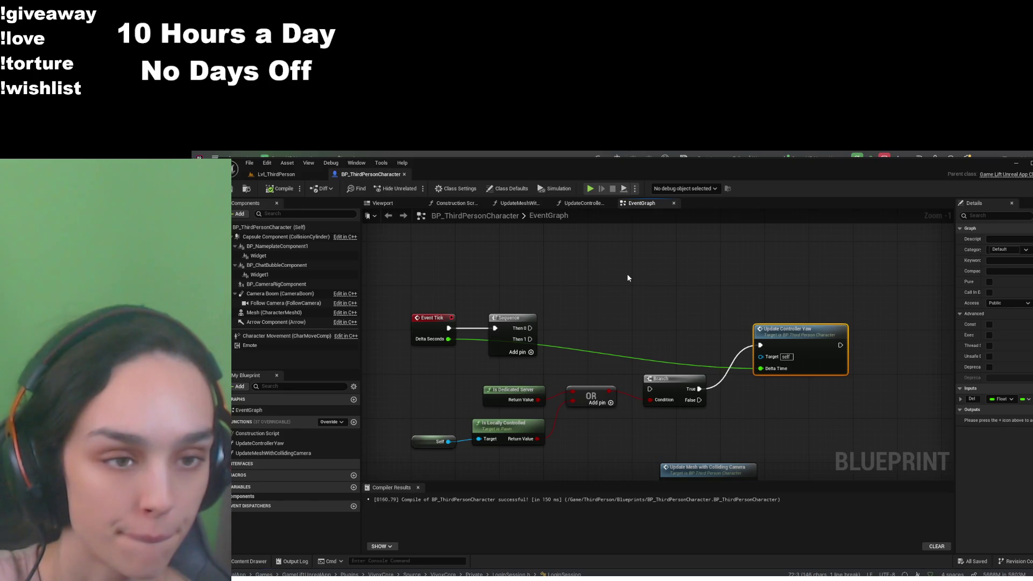
left_click(530, 290)
left_click(516, 324)
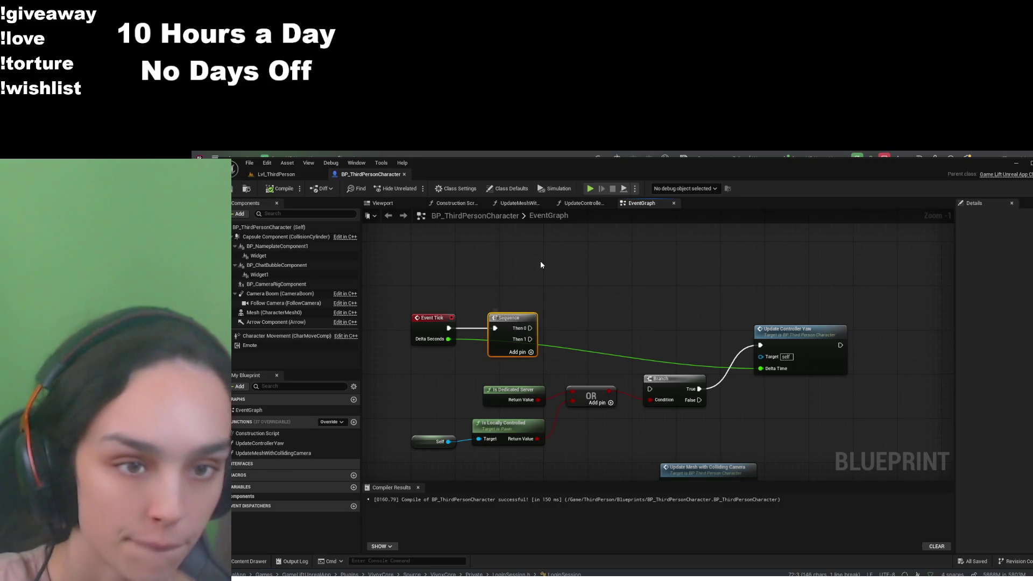
mouse_move(449, 328)
left_mouse_down()
mouse_move(650, 389)
mouse_move(609, 317)
left_mouse_up()
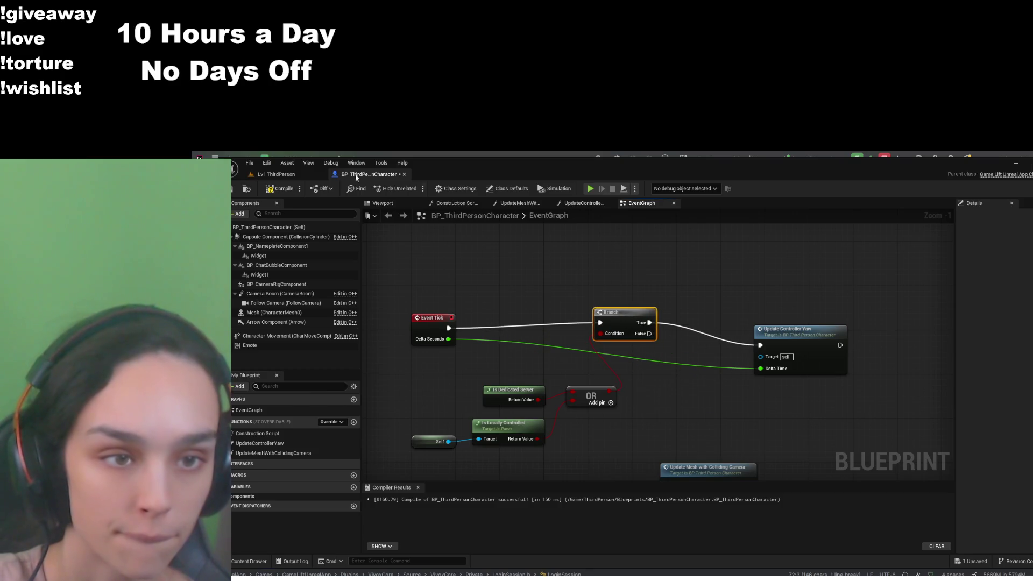
key("ctrl+s")
double_click(785, 329)
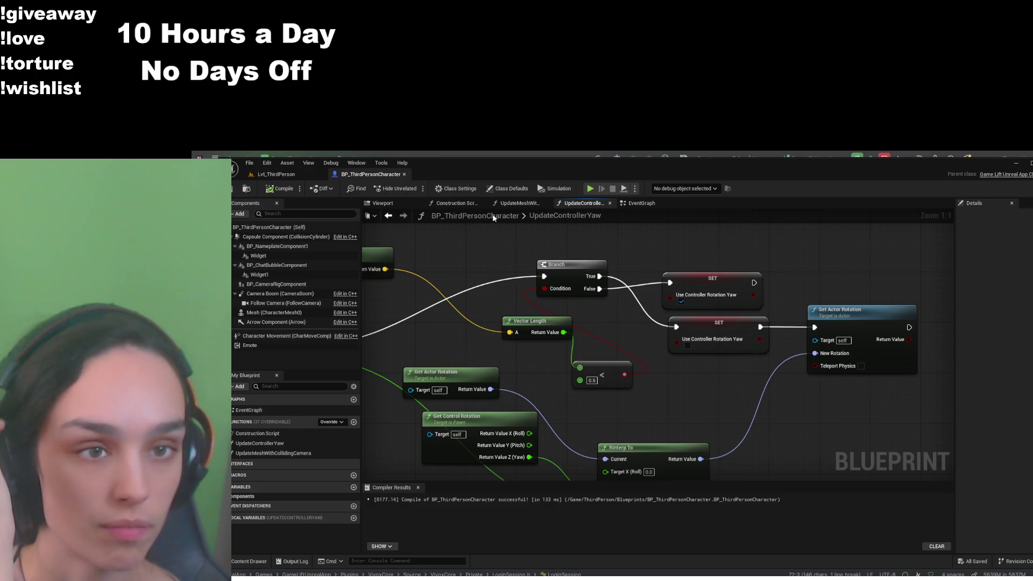
Inspect the UpdateMeshWithCollidingCamera and UpdateControllerYaw function graphs
left_click(520, 204)
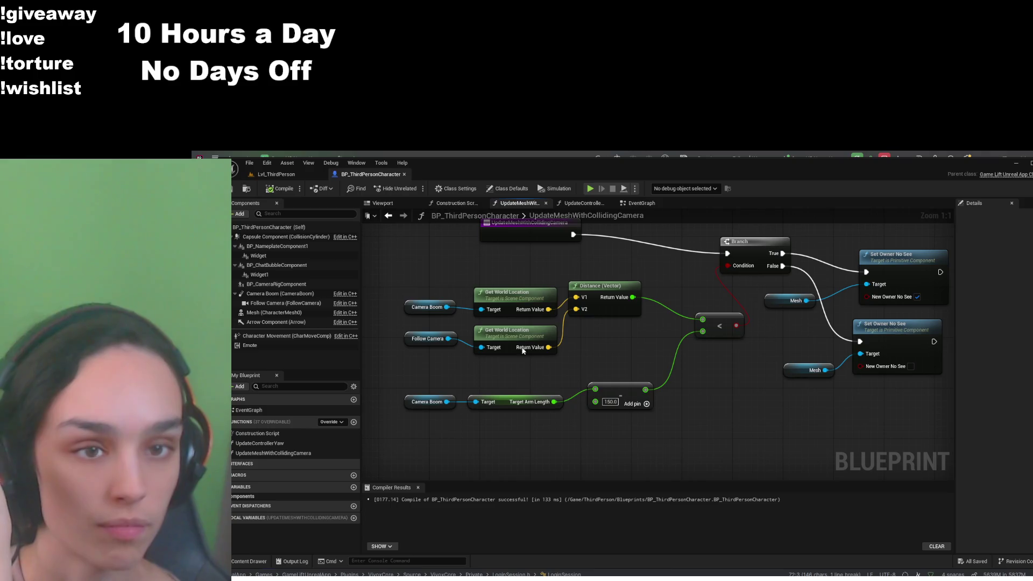
left_click_drag(554, 453, 599, 391)
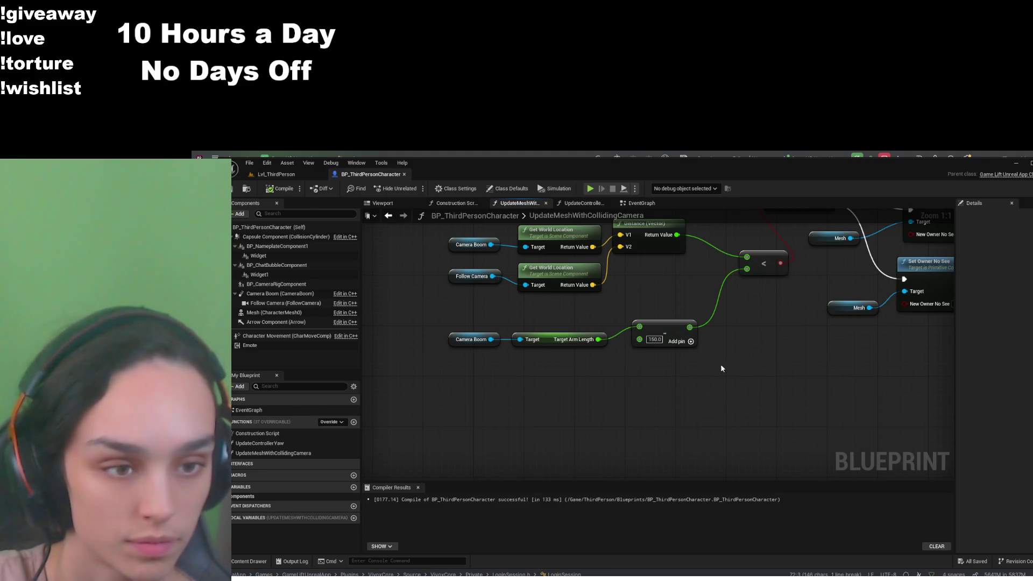
left_click_drag(782, 331, 595, 447)
left_click(585, 203)
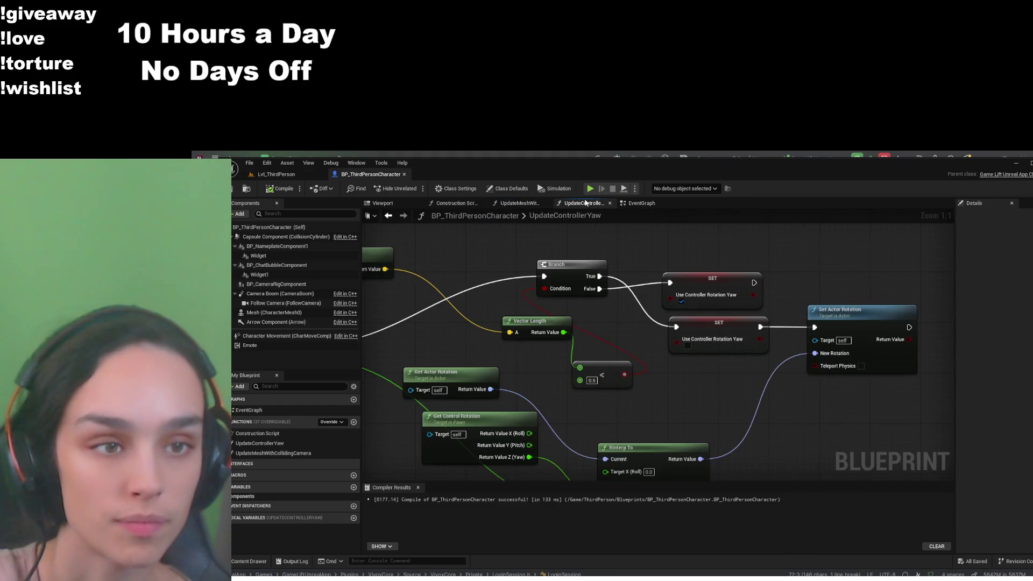
left_click(520, 204)
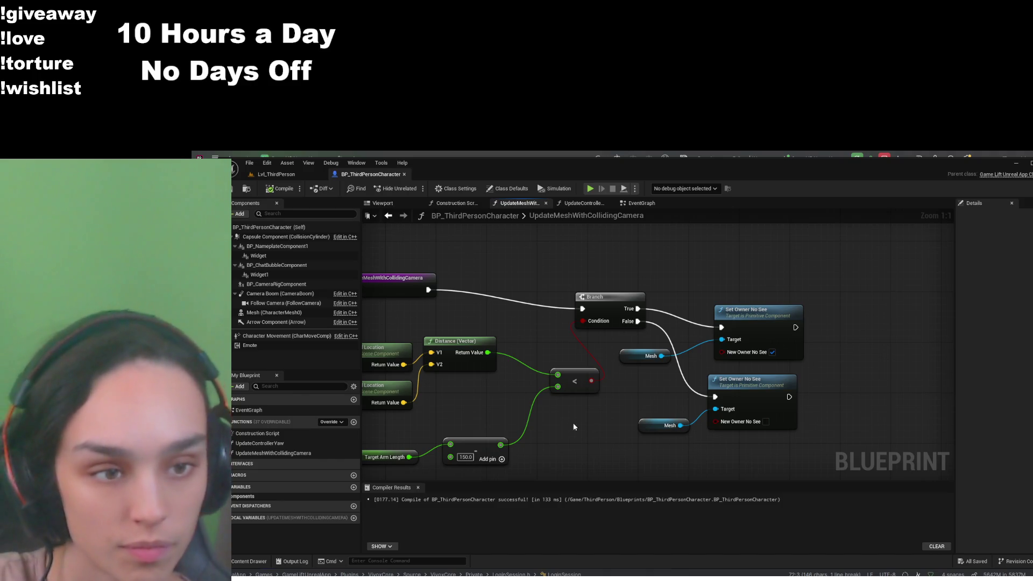
Paste a Use Controller Rotation Yaw getter, delete it again, and return to the EventGraph
key("ctrl+v")
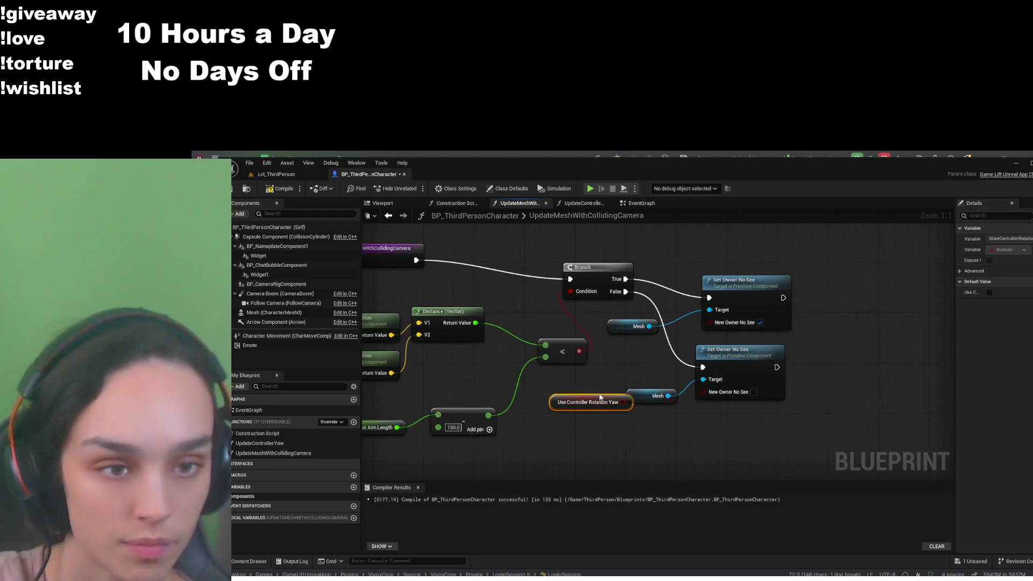
left_click_drag(596, 400, 805, 394)
mouse_move(784, 297)
left_mouse_down()
mouse_move(913, 271)
mouse_move(827, 395)
mouse_move(859, 418)
left_mouse_up()
left_click(860, 418)
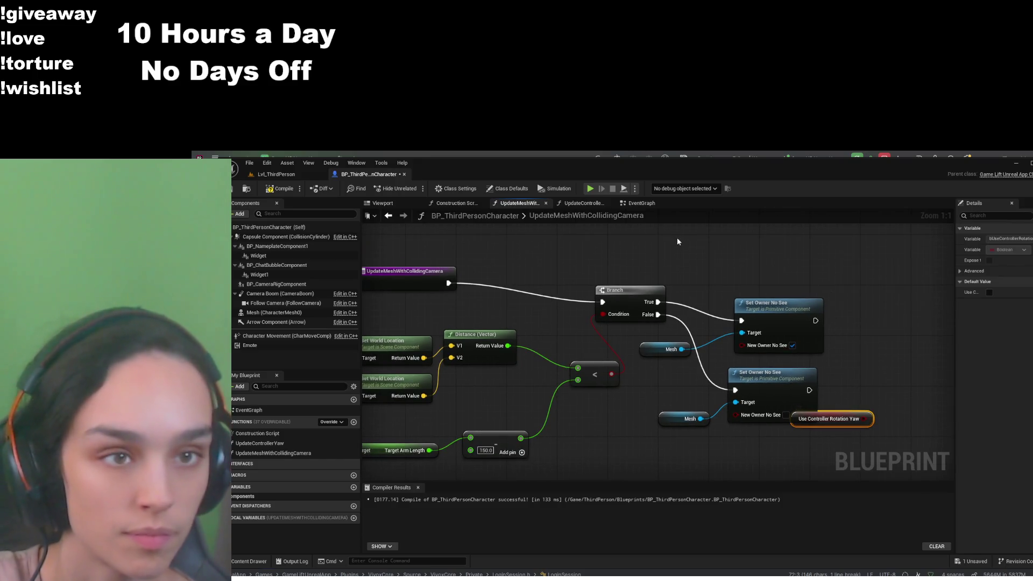
key("Delete")
left_click(462, 204)
left_click(519, 203)
left_click(633, 205)
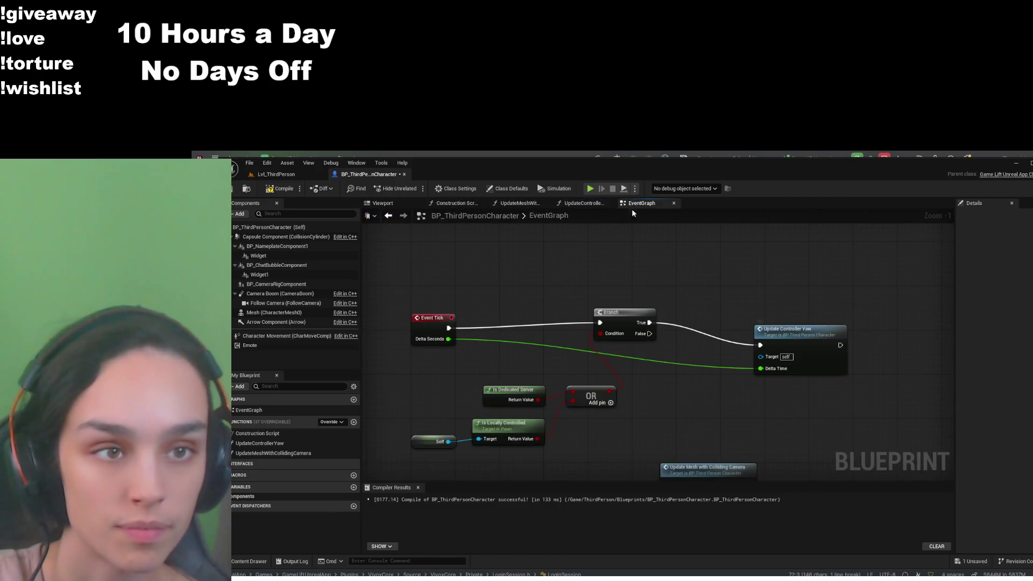
Add a Use Controller Rotation Yaw getter and a Print String after Update Controller Yaw, then compile and save
mouse_move(759, 425)
left_mouse_down()
mouse_move(775, 418)
mouse_move(697, 394)
mouse_move(683, 341)
mouse_move(699, 352)
left_mouse_up()
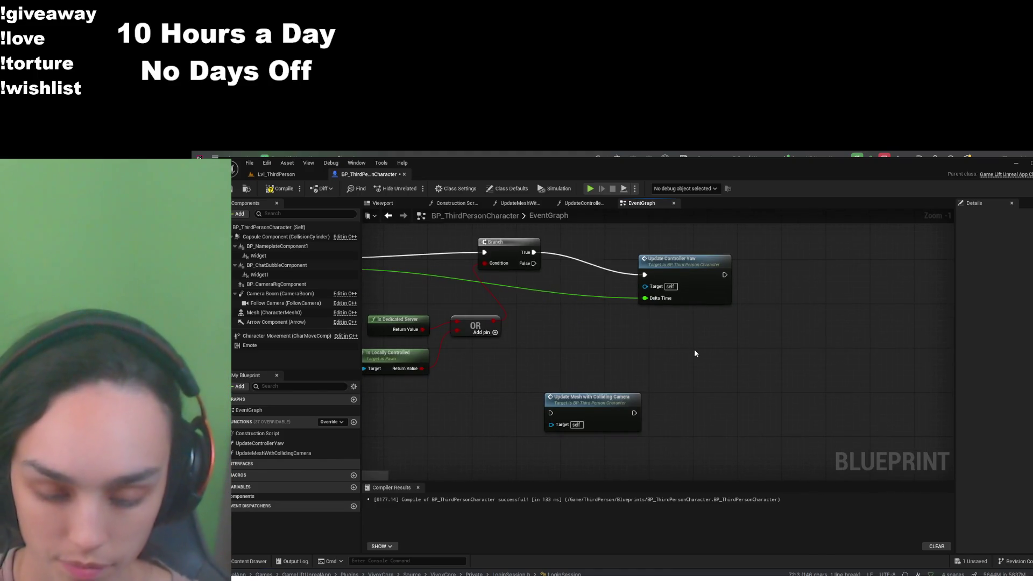
key("ctrl+v")
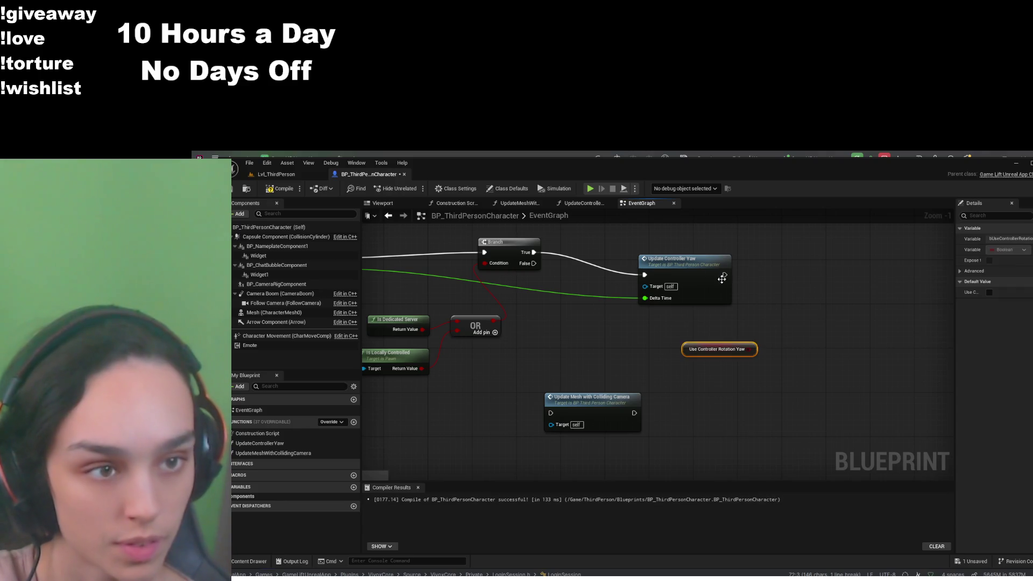
left_click_drag(725, 275, 768, 269)
left_click(829, 354)
left_click_drag(751, 349, 773, 291)
left_click(279, 188)
key("ctrl+s")
Expand the Print String's advanced options, set its Key to 'Yaw', and recompile
mouse_move(558, 353)
left_mouse_down()
mouse_move(646, 380)
mouse_move(589, 386)
left_mouse_up()
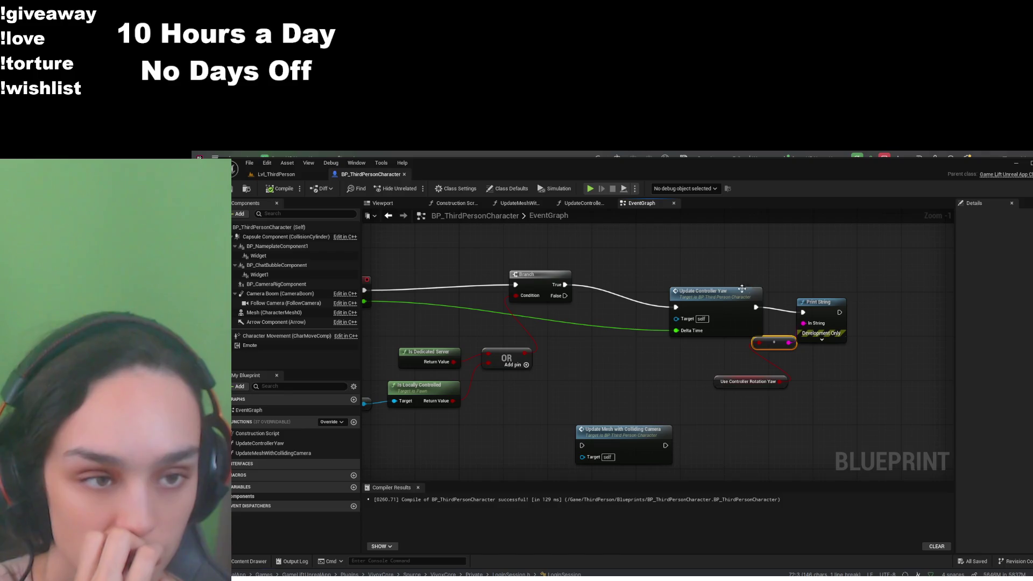
left_click_drag(717, 305, 689, 292)
left_click(285, 189)
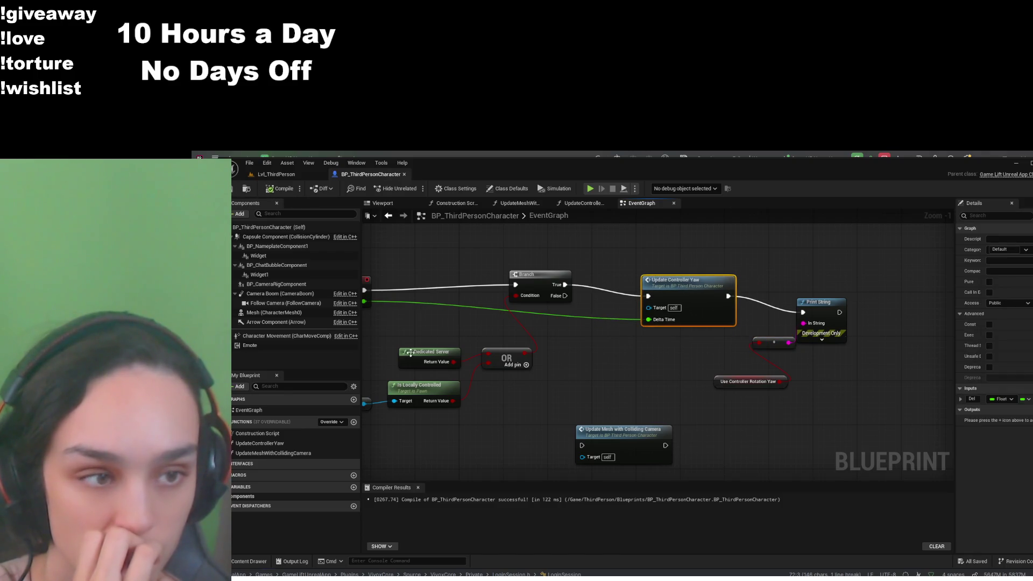
left_click(822, 339)
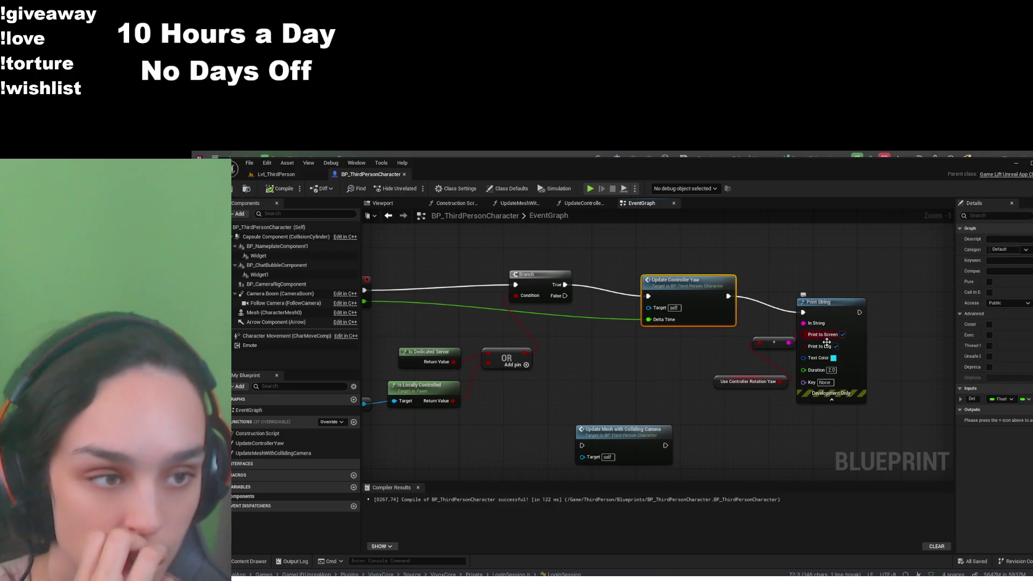
left_click(825, 382)
type("Yaw")
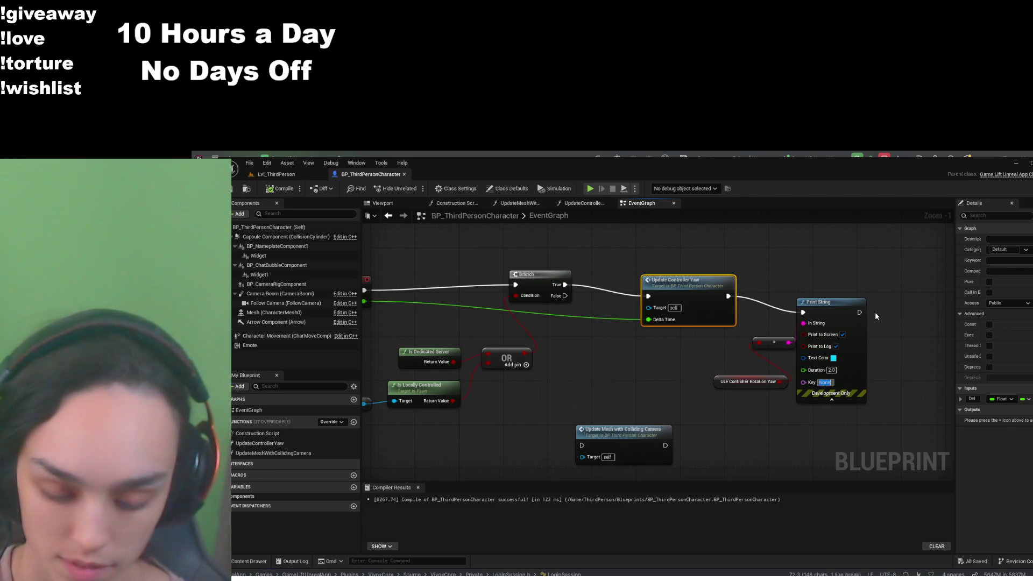
left_click(873, 303)
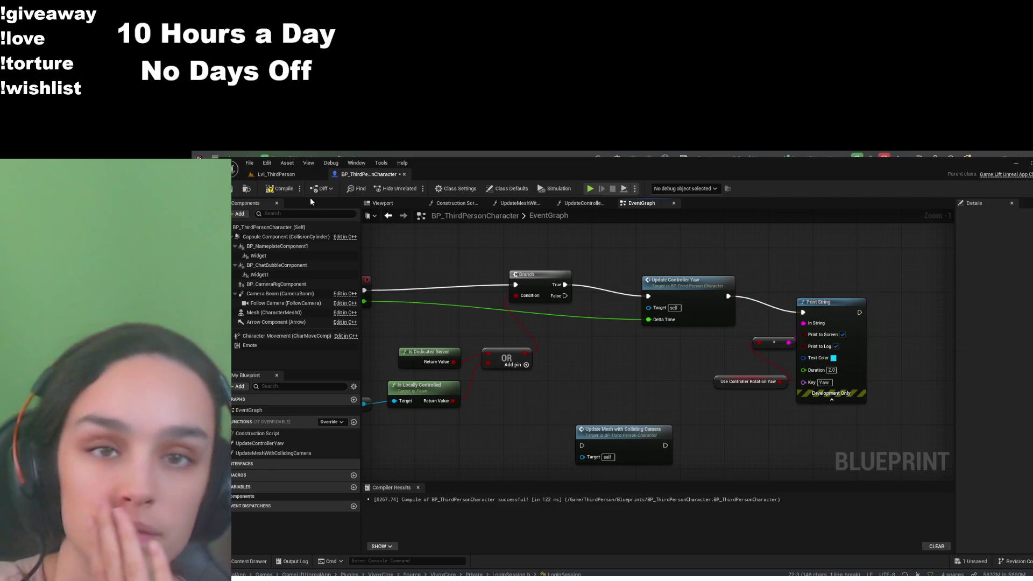
left_click(247, 191)
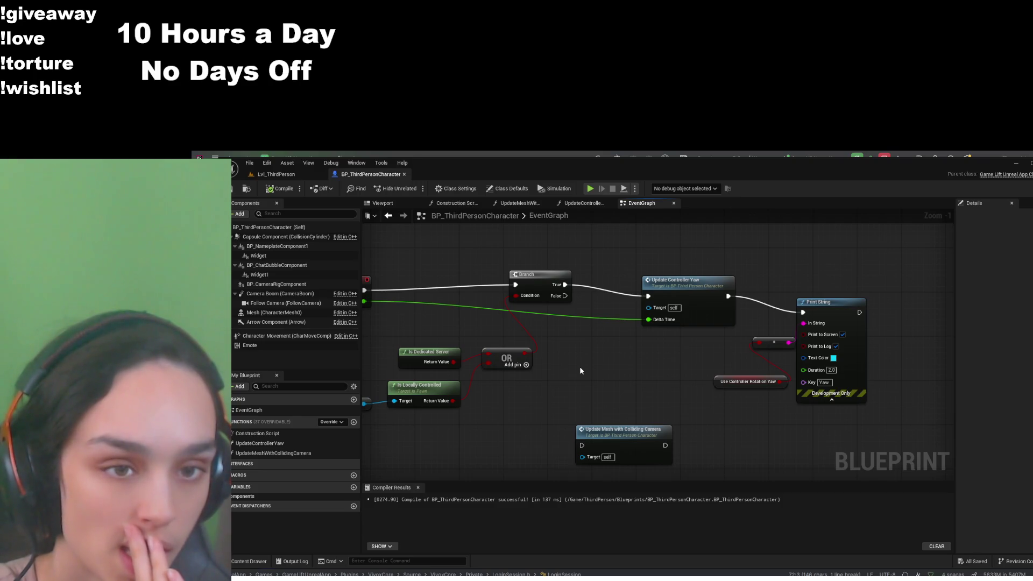
Switch to the Lvl_ThirdPerson level and run a brief Play In Editor test
left_click(290, 178)
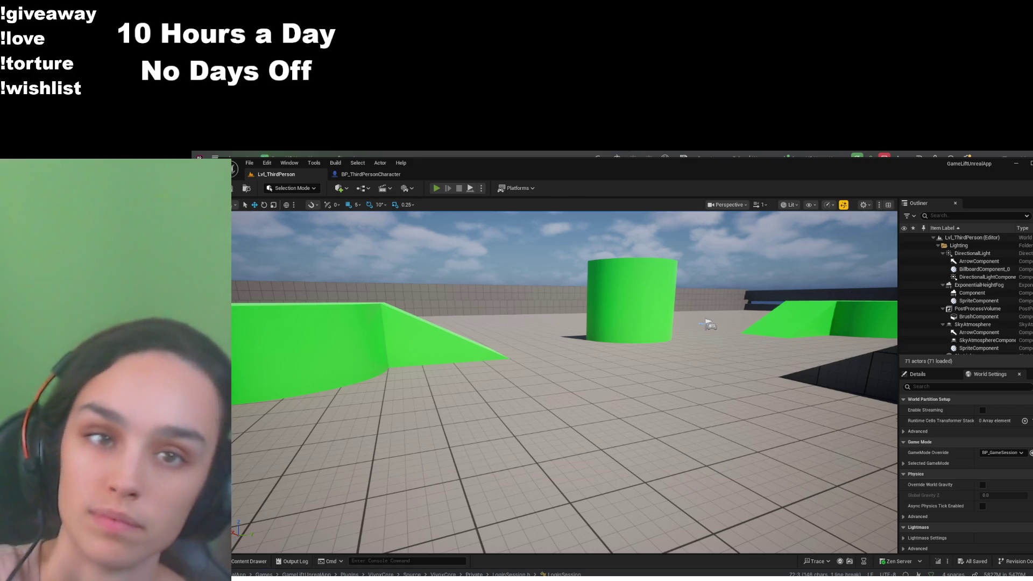
key("alt+p")
key("Escape")
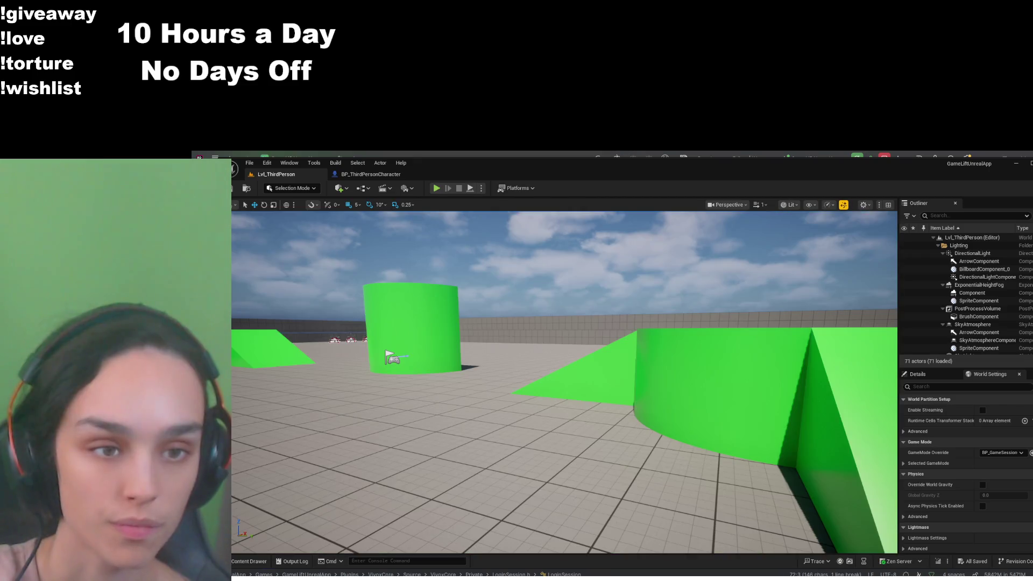
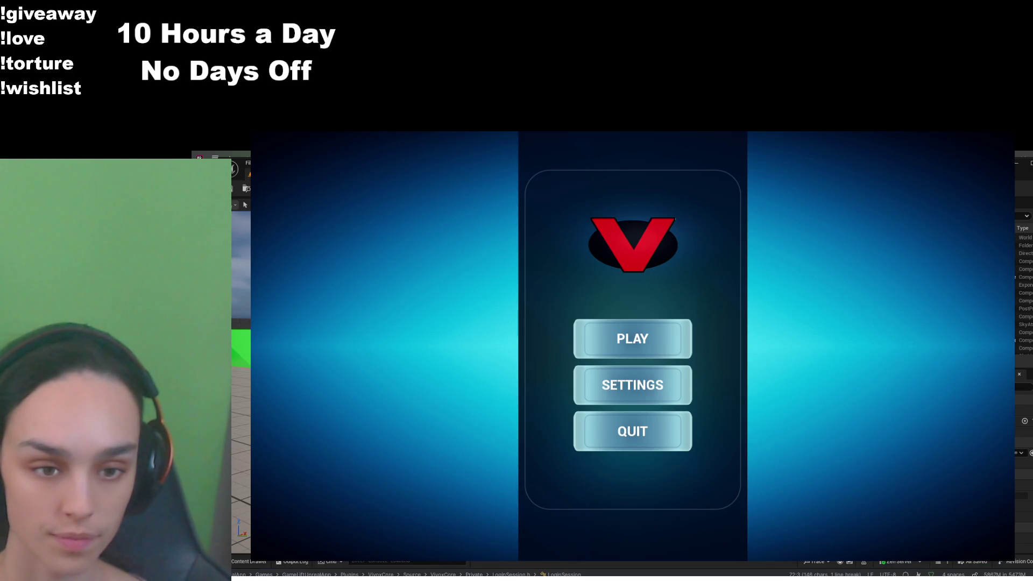
Start a match from the game's main menu and run the character up the ramp onto the green circle
left_click(633, 326)
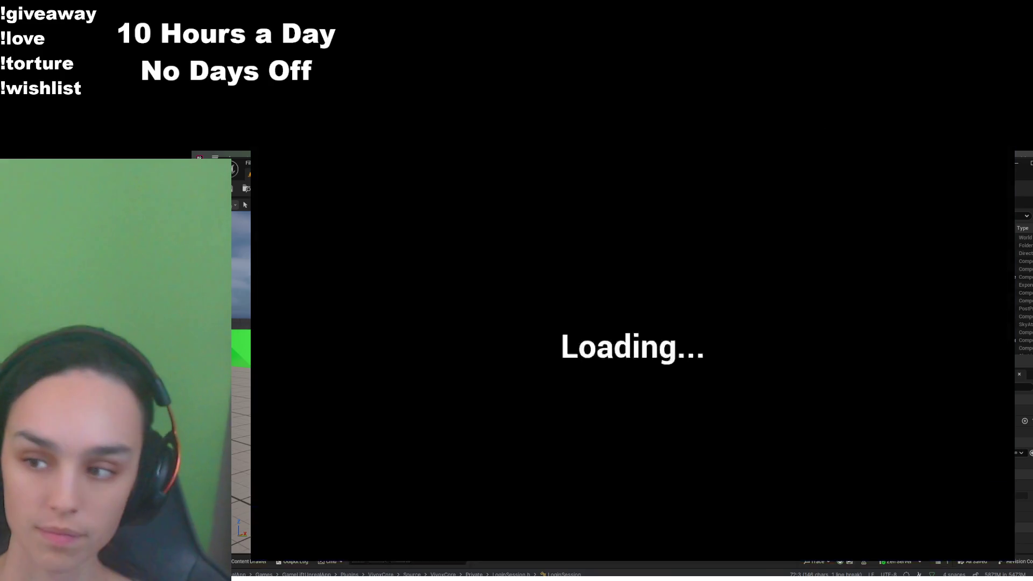
key("w")
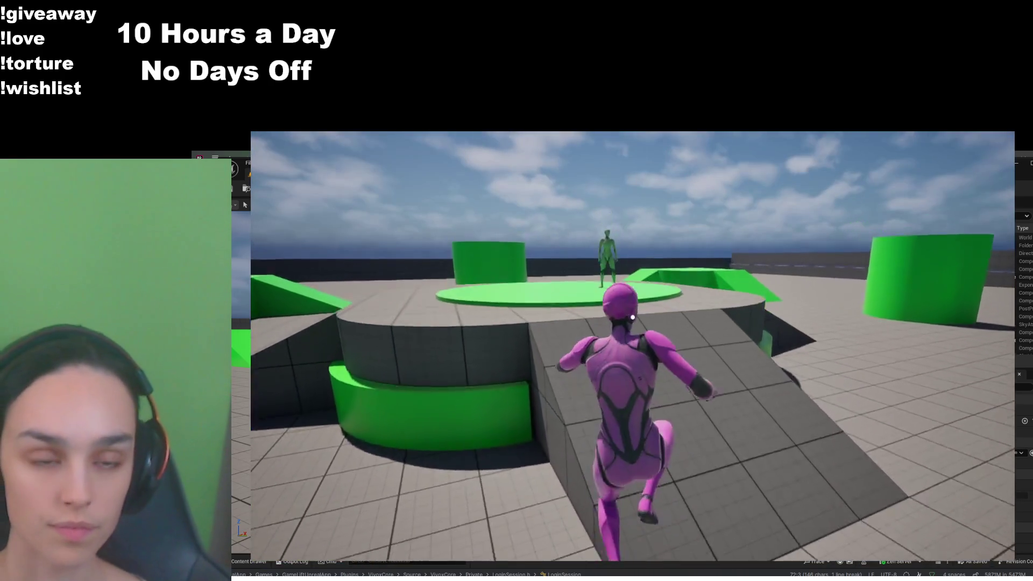
key("w")
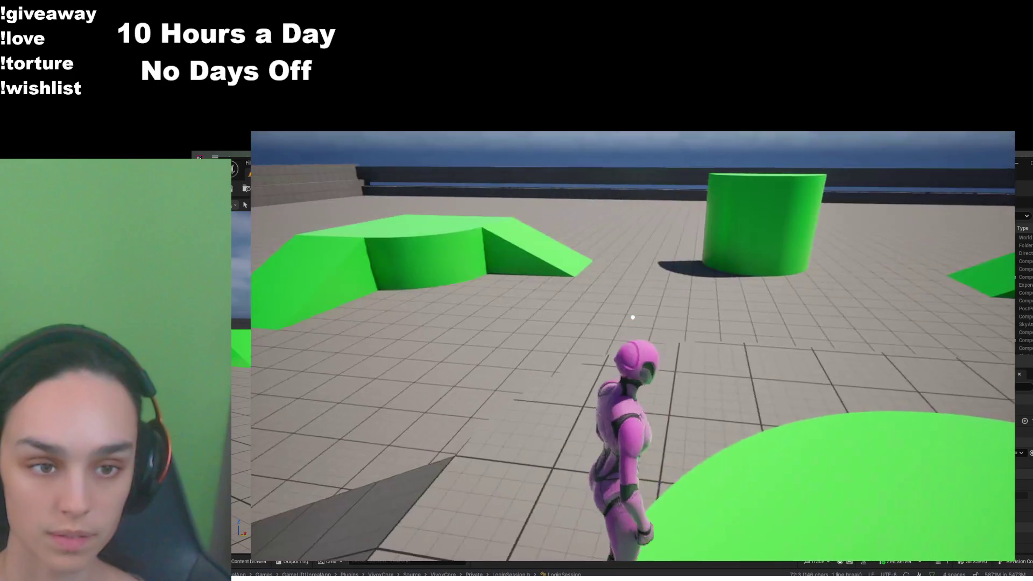
key("w")
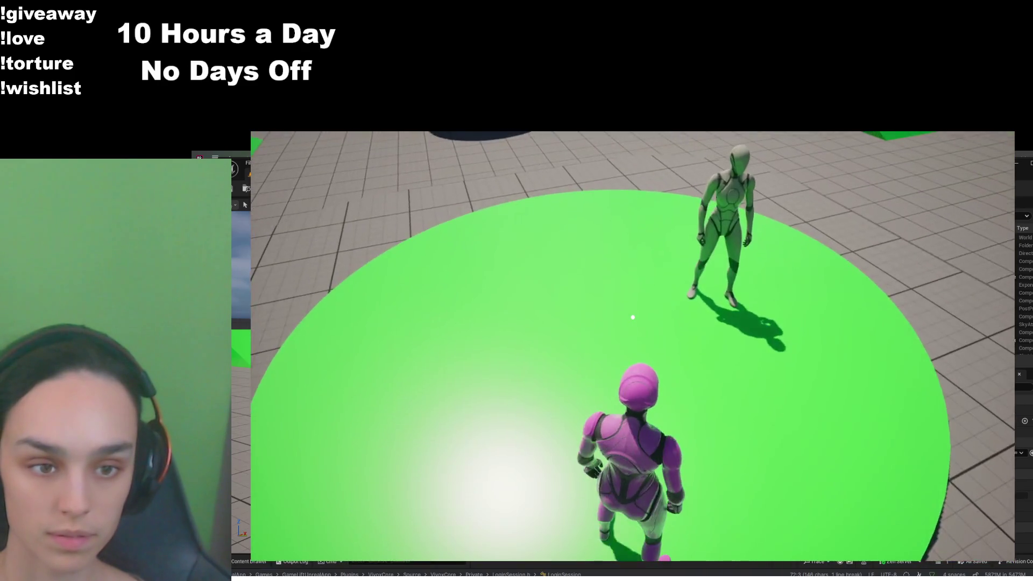
key("w")
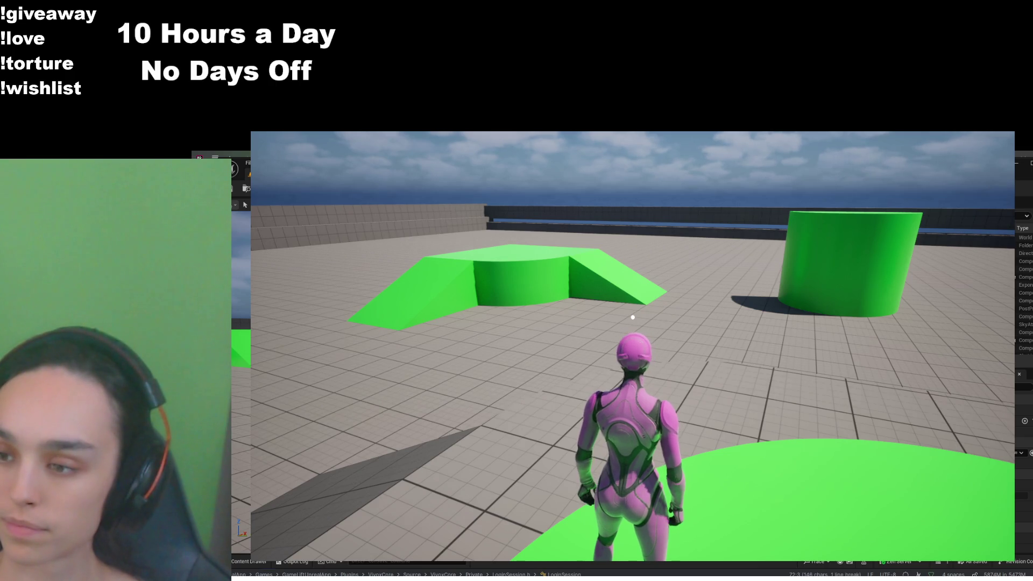
Bring up the in-game pause menu and stop the play session
mouse_move(633, 318)
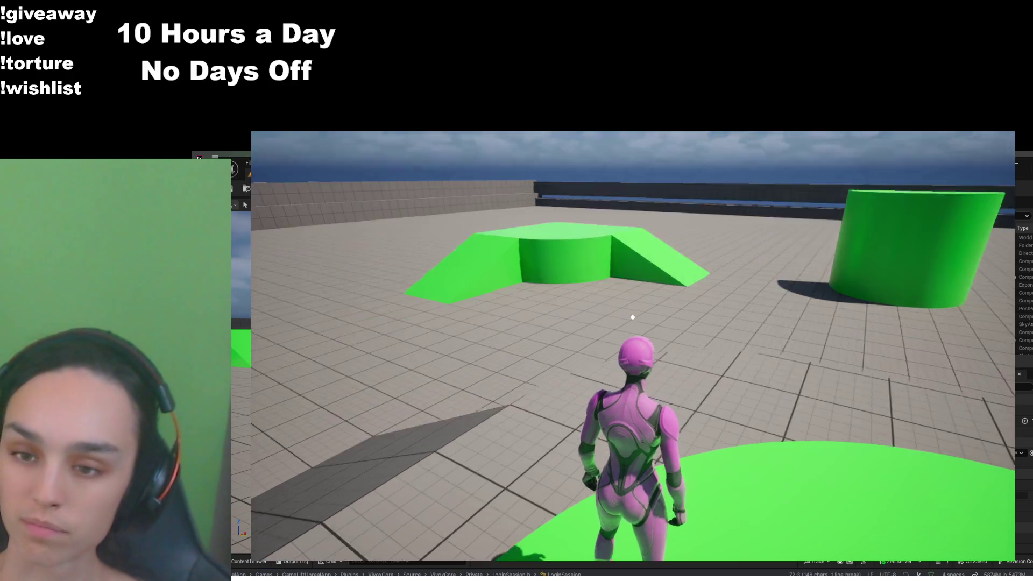
key("Escape")
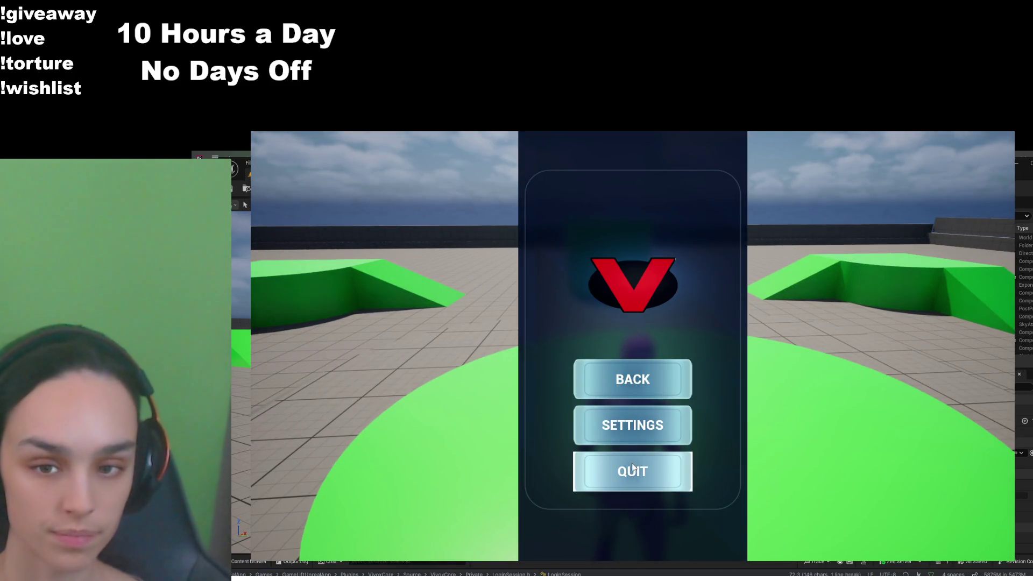
left_click(622, 469)
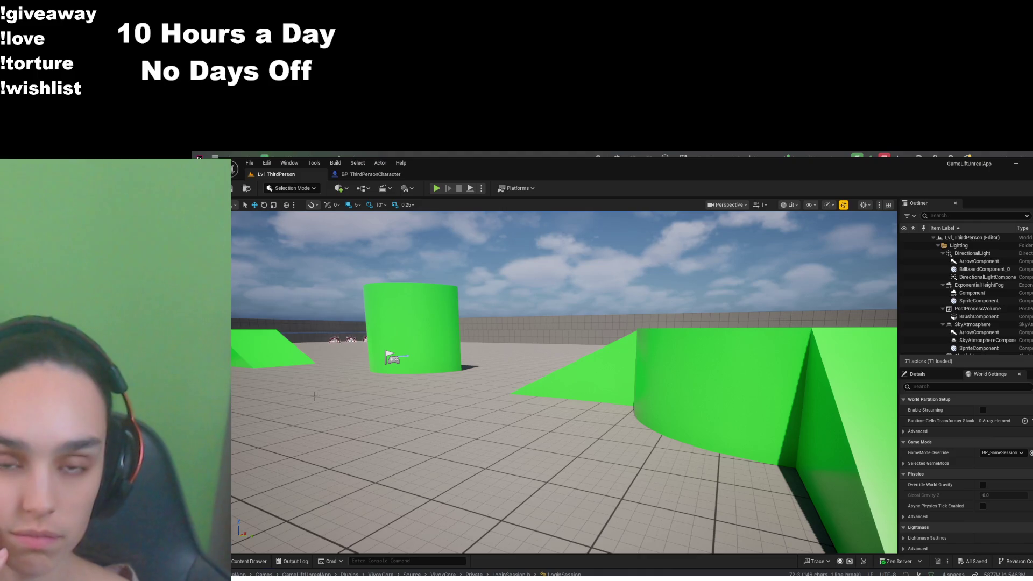
Switch to the BP_ThirdPersonCharacter blueprint with the Content Drawer shown over it
left_click(248, 561)
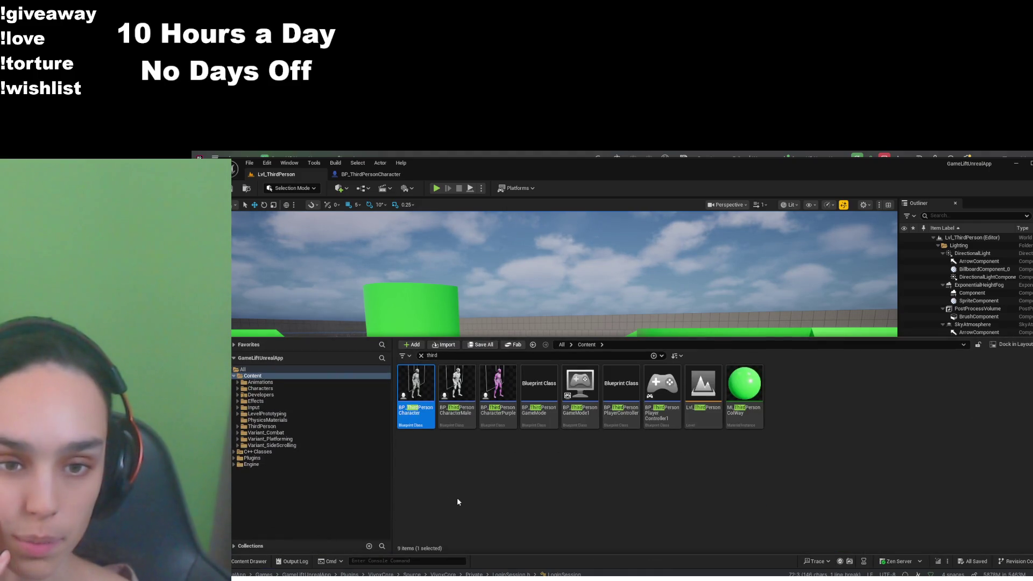
left_click(376, 177)
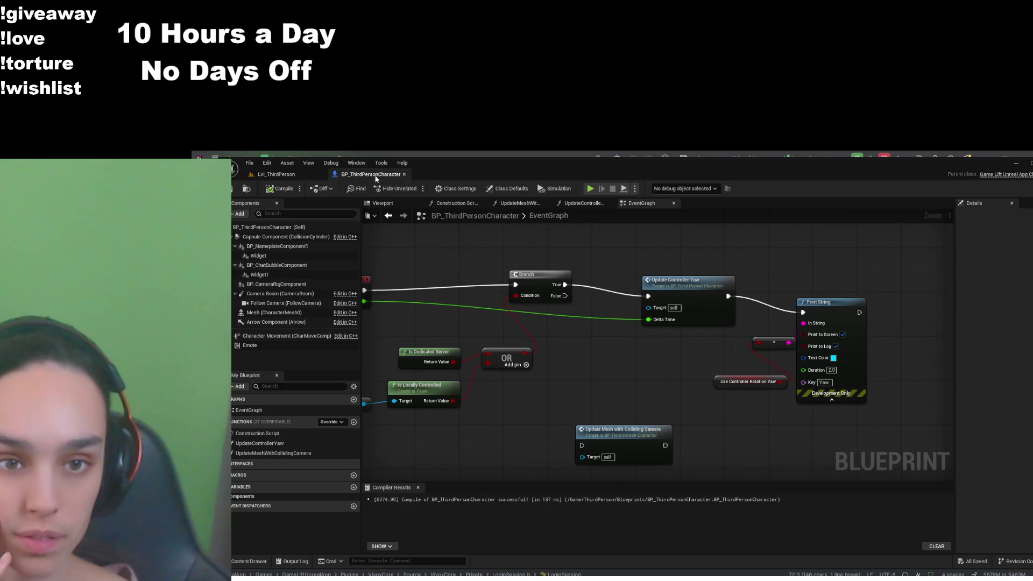
left_click(257, 561)
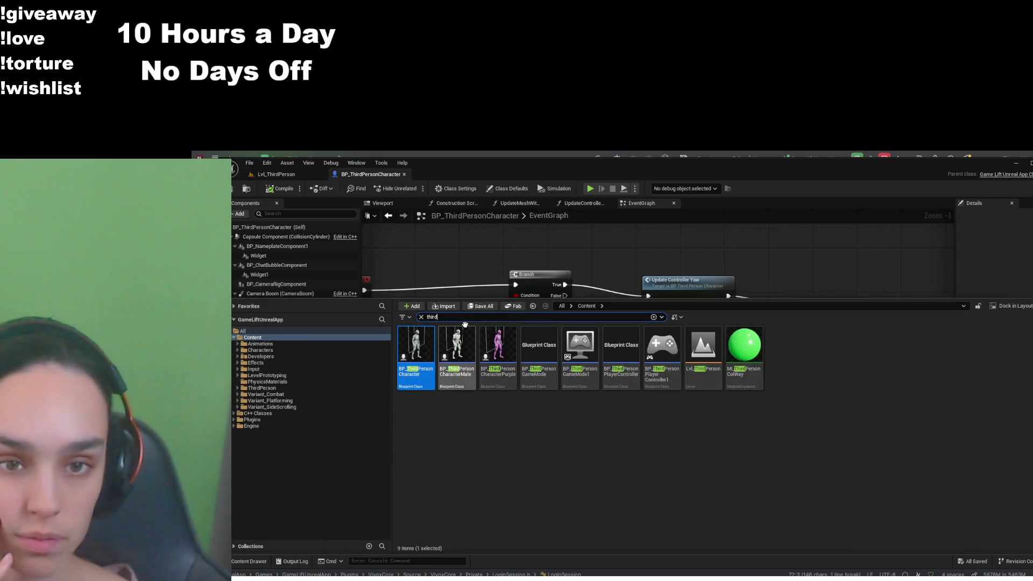
Filter the assets by 'abp' and open the ABP_Unarmed2 animation blueprint
key("ctrl+a")
type("ap")
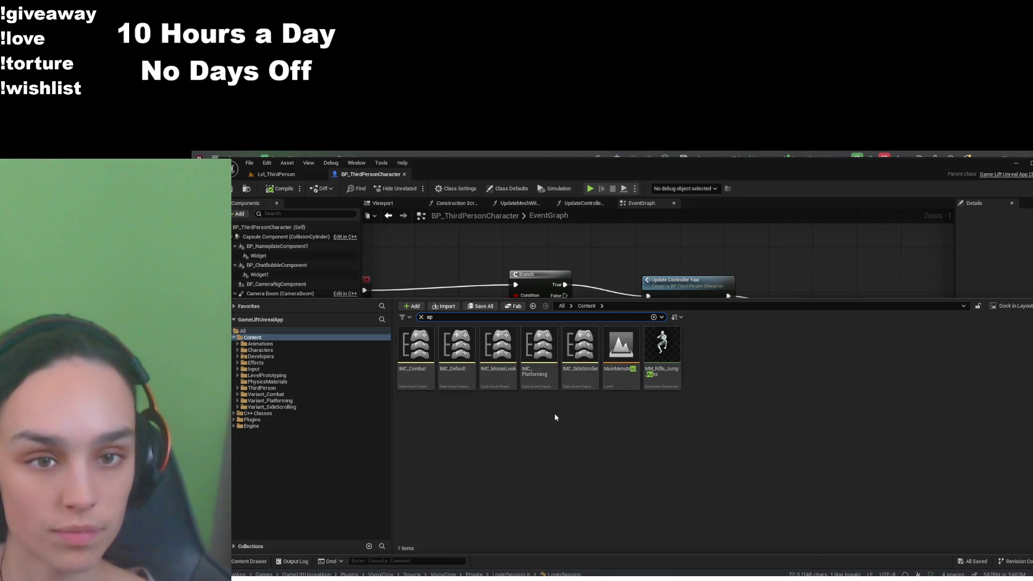
key("BackSpace")
type("bp")
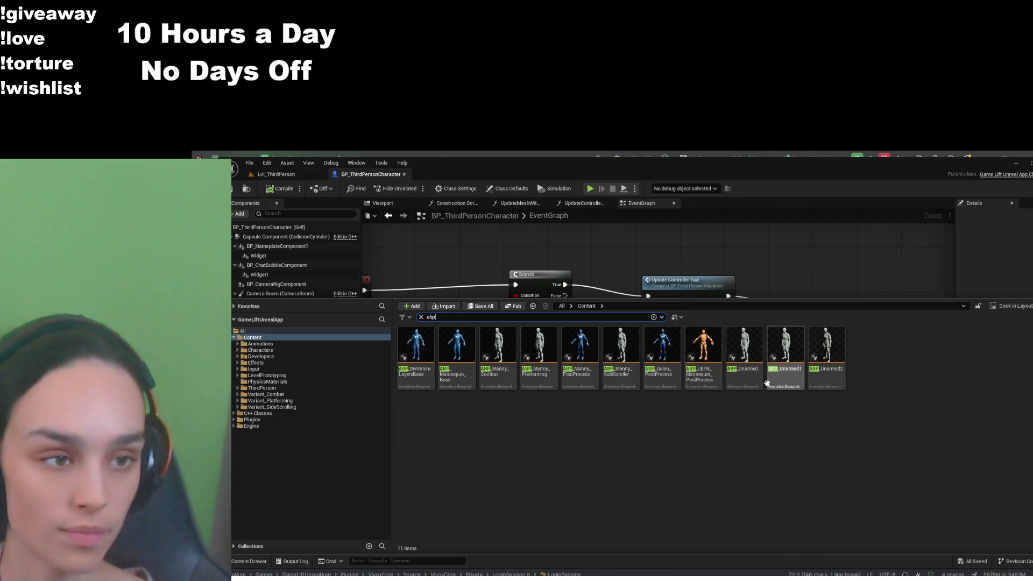
left_click(827, 349)
double_click(827, 349)
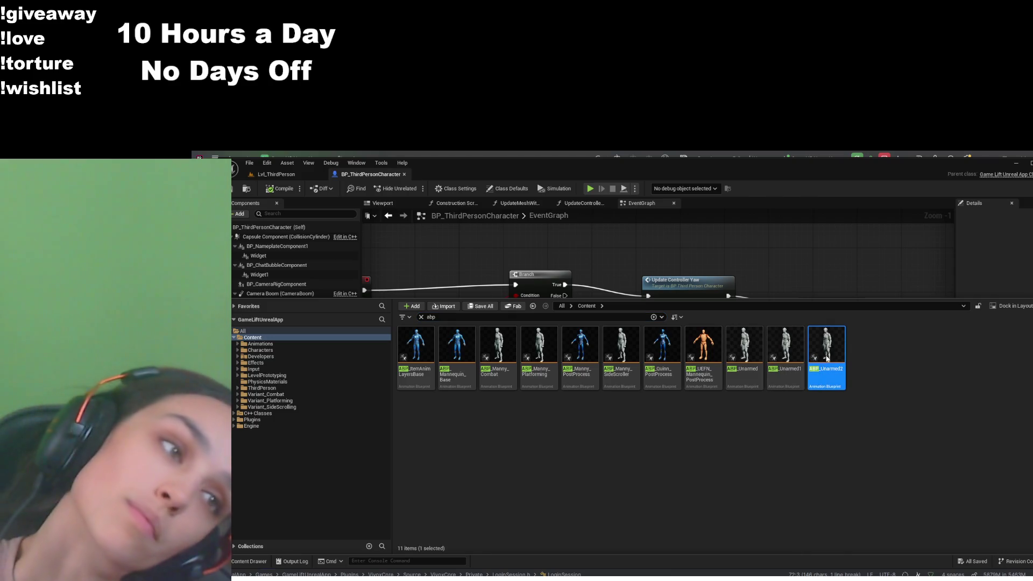
Move the GetBaseAimRotation node below the others, then view the Idle to TurnLeft transition rule
scroll(661, 349, "down", 2)
mouse_move(581, 363)
left_mouse_down()
mouse_move(628, 355)
mouse_move(547, 362)
mouse_move(554, 330)
left_mouse_up()
scroll(547, 363, "up", 3)
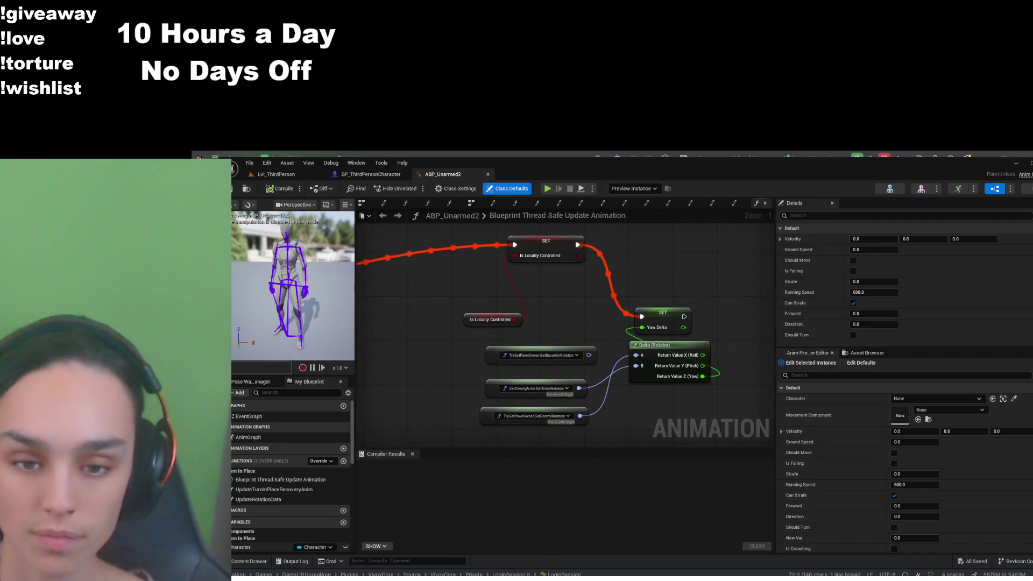
left_click_drag(541, 355, 557, 438)
scroll(555, 431, "down", 2)
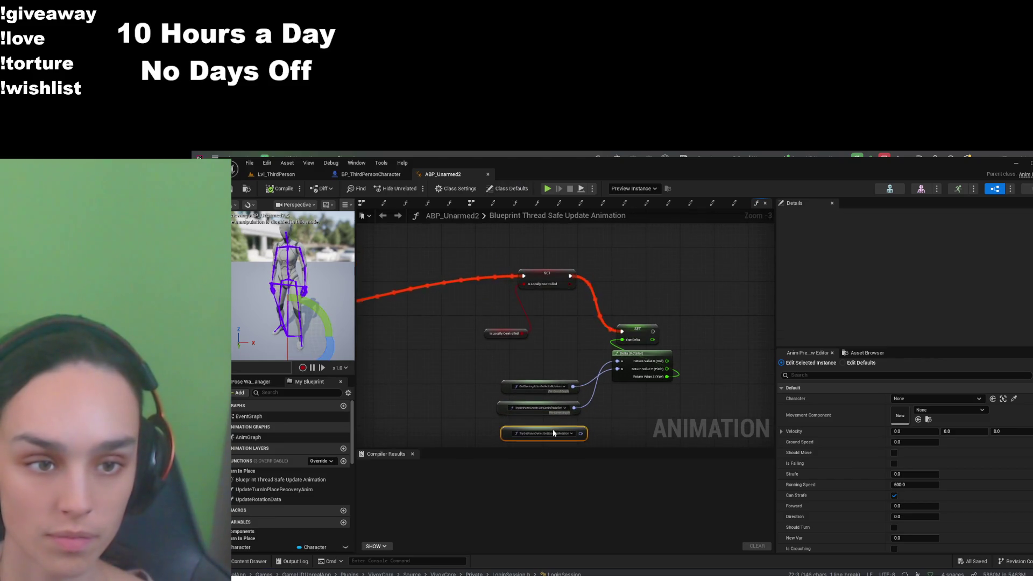
scroll(554, 351, "up", 3)
scroll(551, 350, "down", 1)
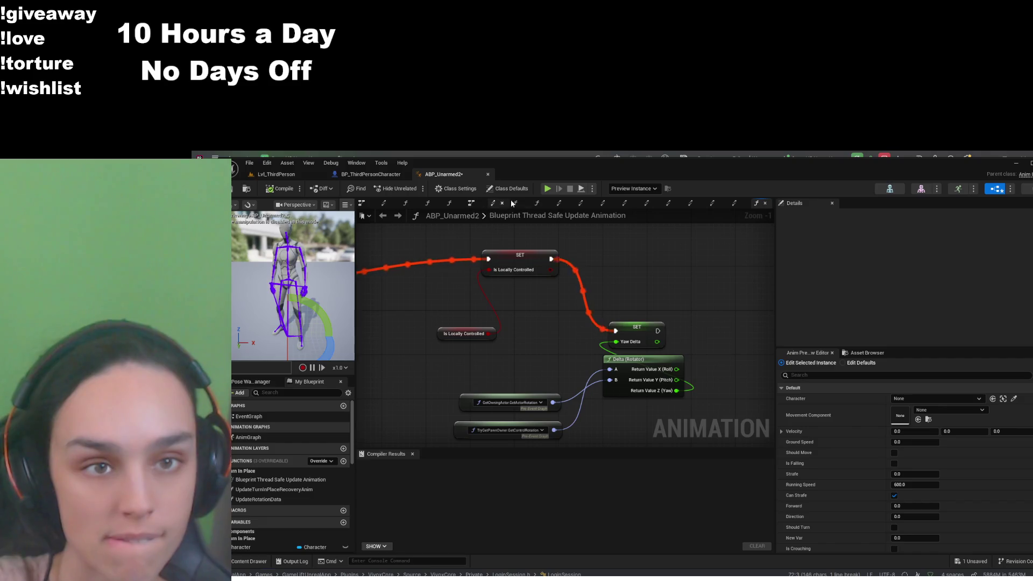
left_click(494, 203)
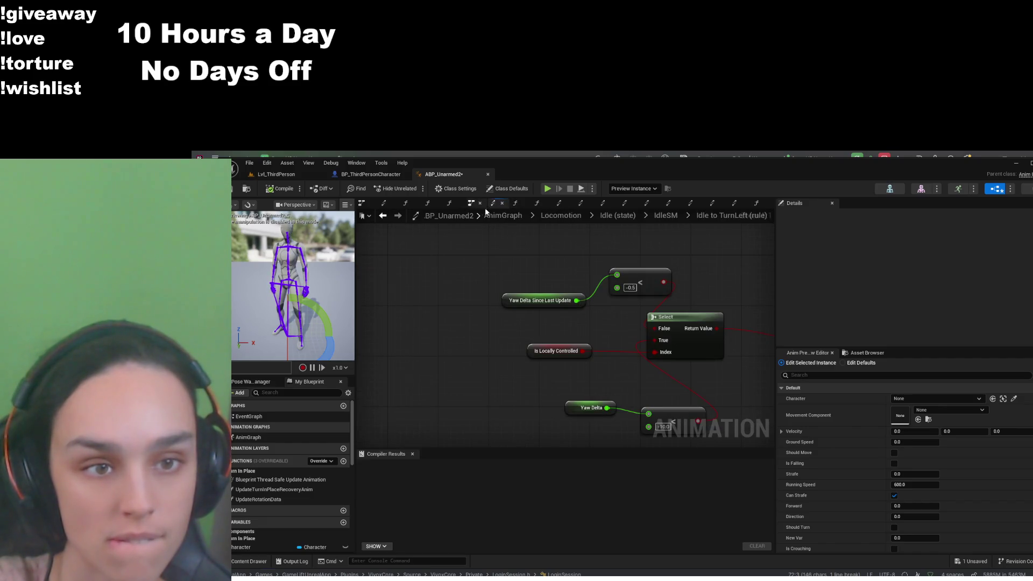
left_click(472, 207)
scroll(432, 328, "up", 4)
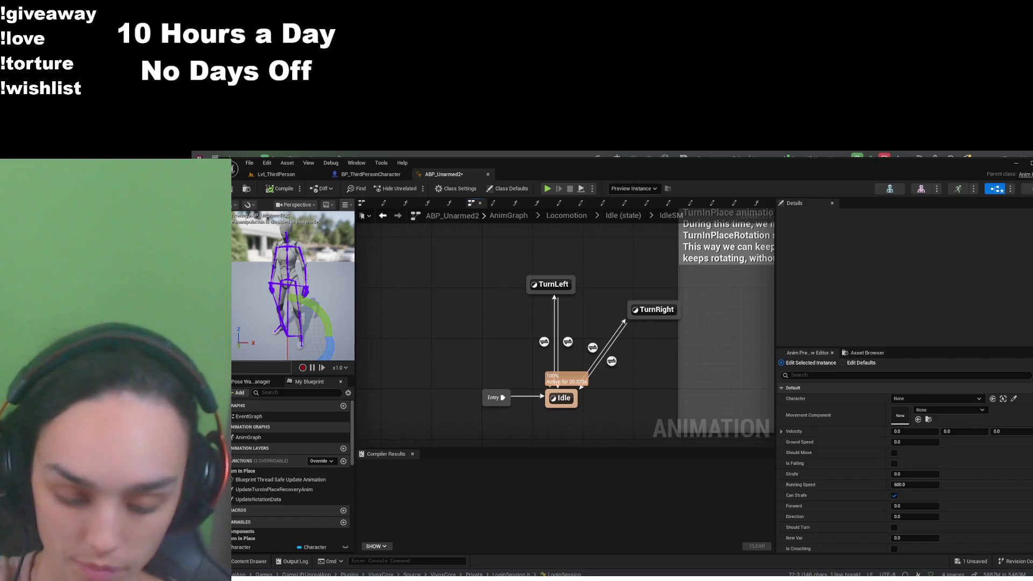
double_click(544, 342)
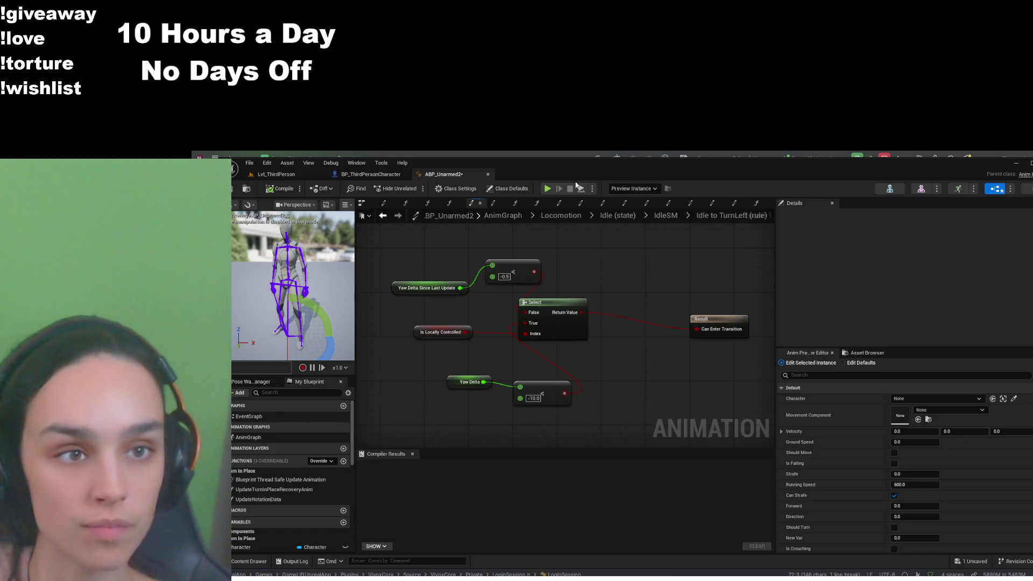
left_click(377, 174)
Inspect BP_ThirdPersonCharacter's UpdateControllerYaw function graph, then return to the ABP_Unarmed2 animation blueprint
scroll(561, 357, "down", 2)
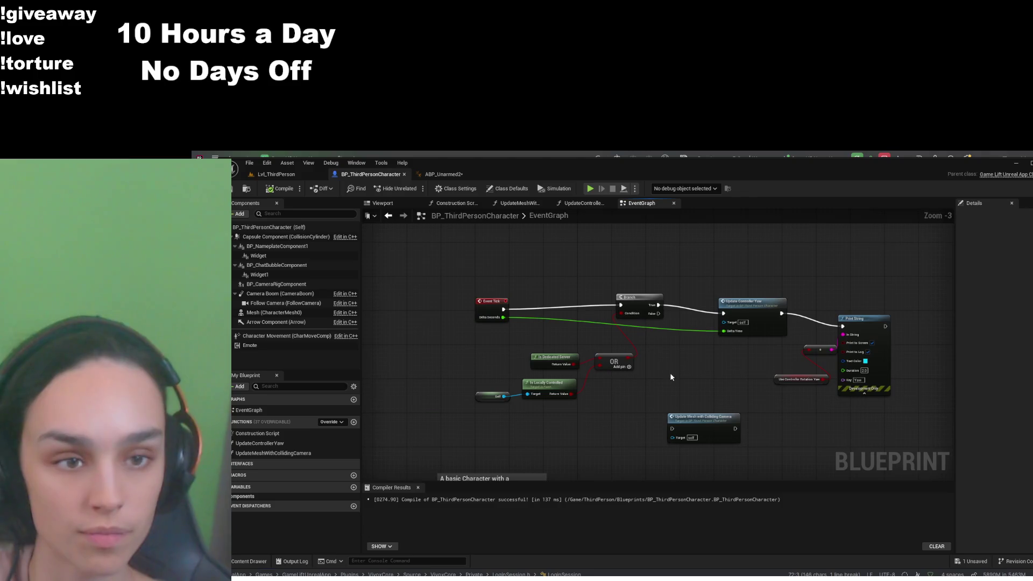
left_click_drag(670, 372, 620, 384)
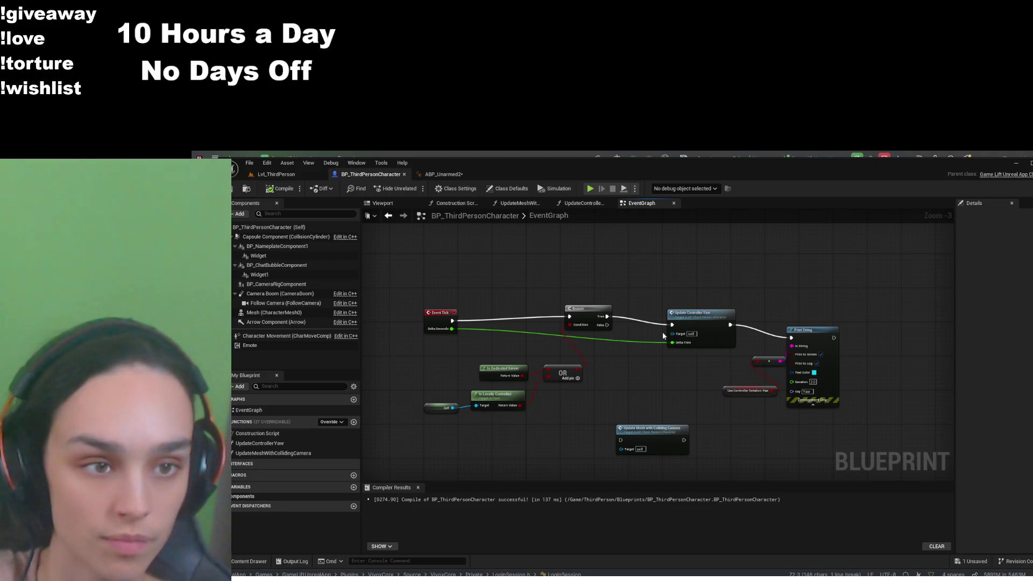
double_click(694, 319)
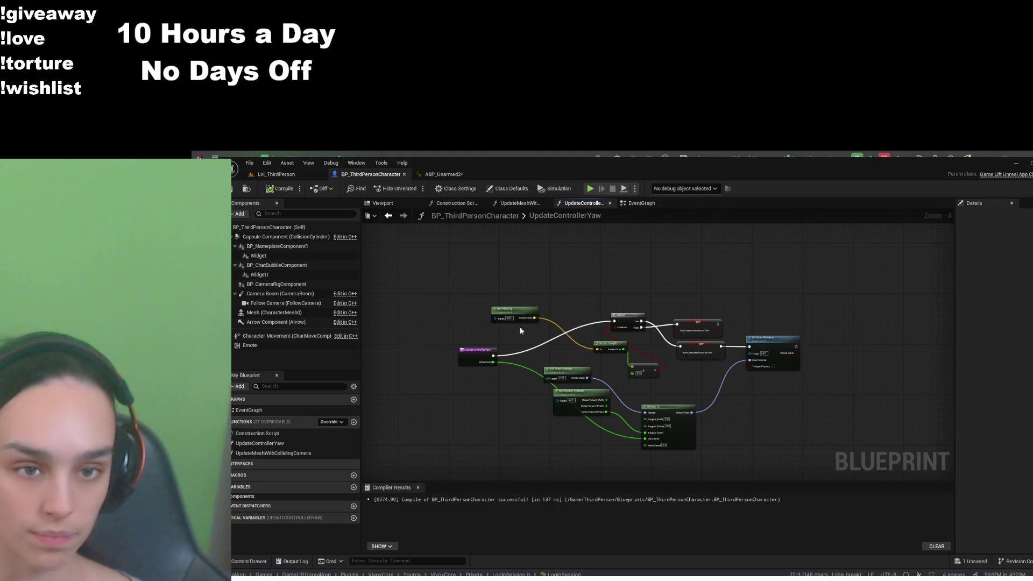
left_click(444, 174)
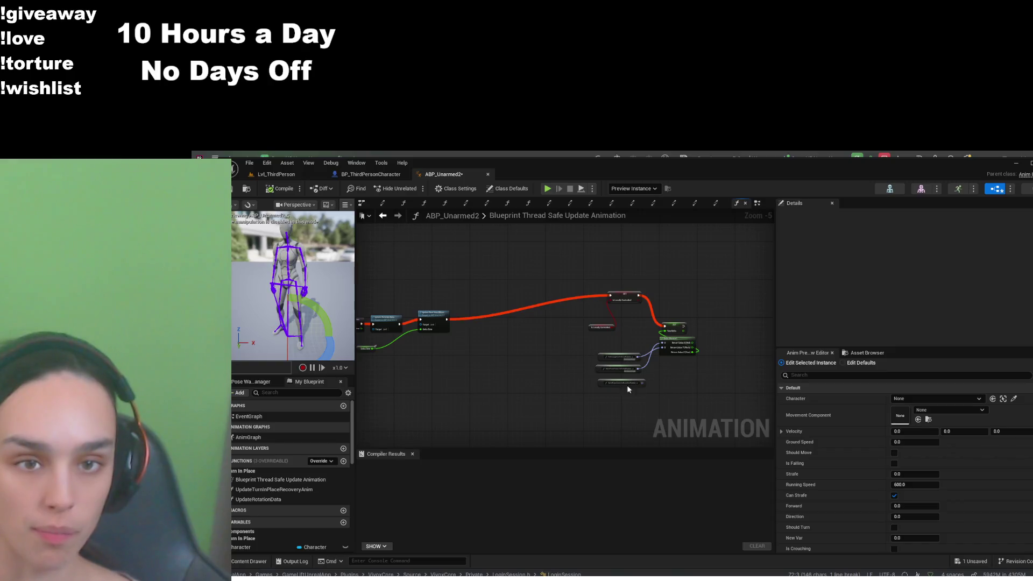
Delete every node in the Blueprint Thread Safe Update Animation function
scroll(705, 284, "up", 2)
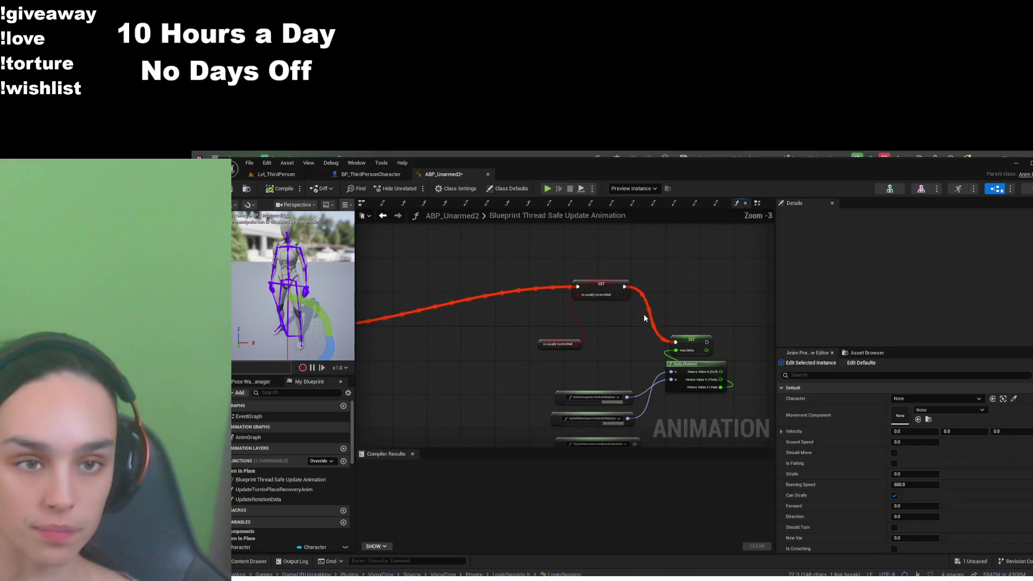
mouse_move(712, 303)
left_mouse_down()
mouse_move(646, 267)
mouse_move(505, 371)
mouse_move(466, 420)
left_mouse_up()
key("Delete")
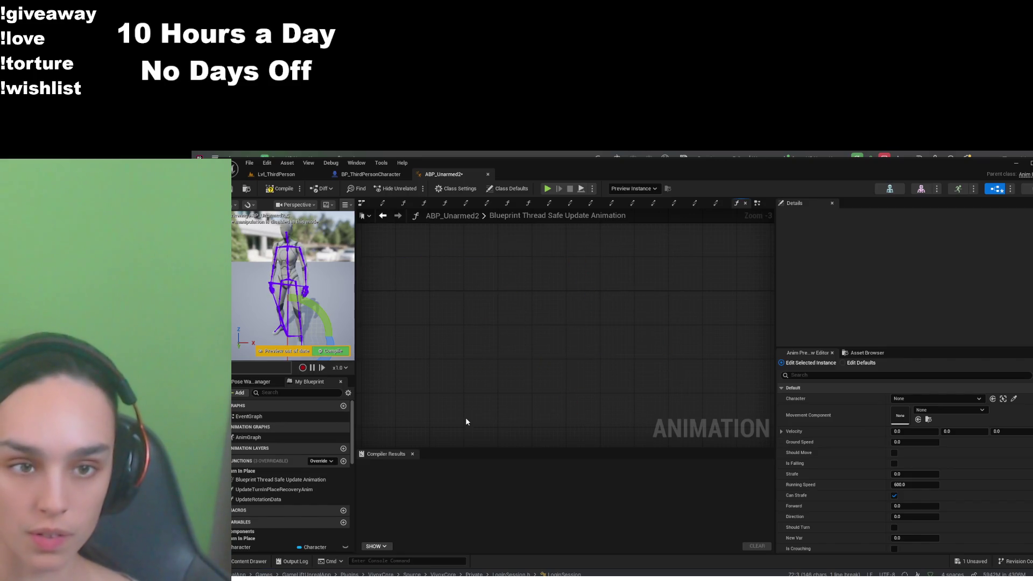
In the EventGraph, chain SET Direction into SET Is Locally Controlled and paste a Get Actor Rotation node
double_click(269, 415)
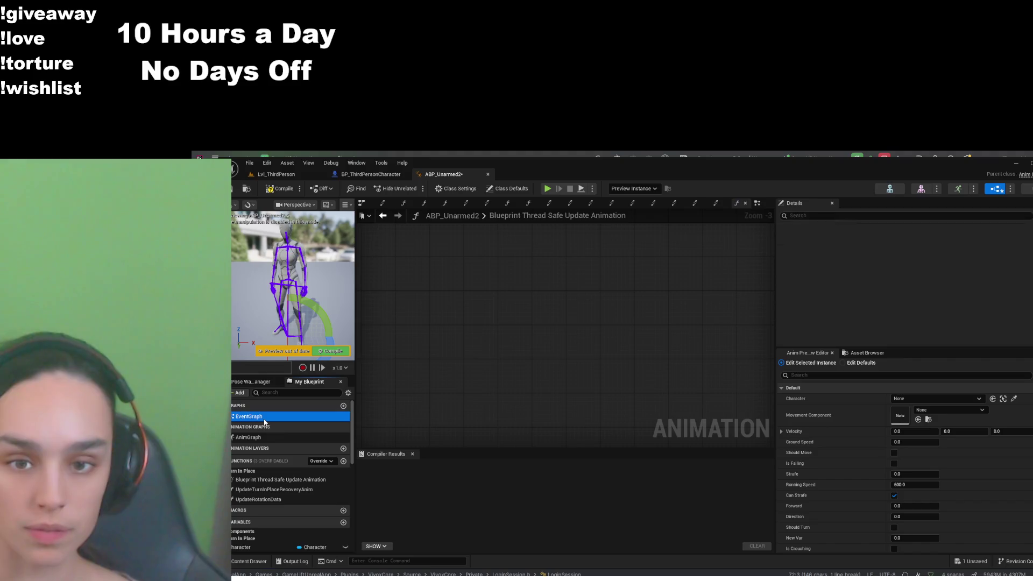
scroll(459, 409, "up", 6)
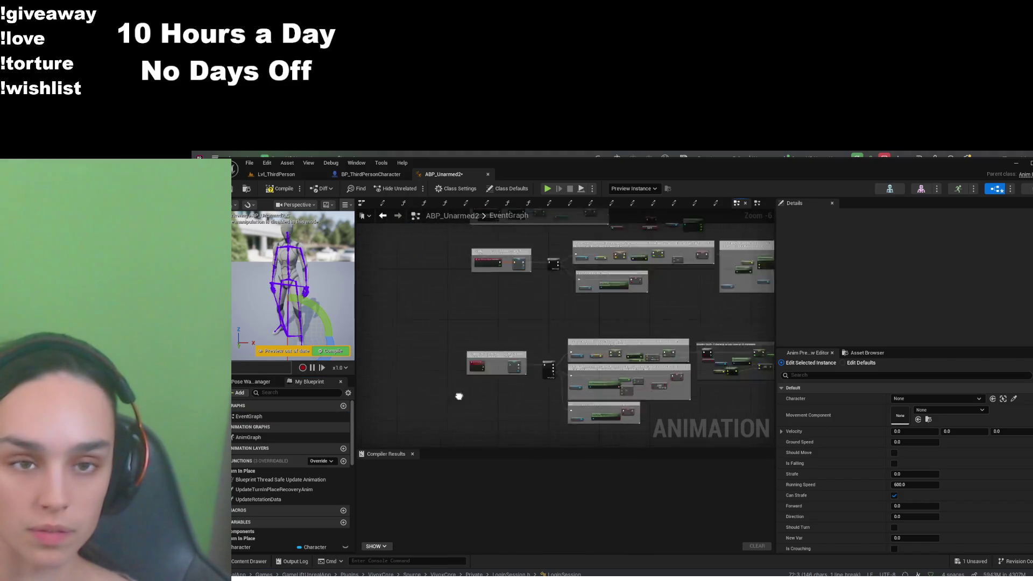
mouse_move(575, 298)
left_mouse_down()
mouse_move(538, 394)
mouse_move(491, 277)
left_mouse_up()
scroll(553, 396, "down", 3)
scroll(533, 341, "up", 3)
scroll(558, 322, "down", 2)
mouse_move(558, 322)
left_mouse_down()
mouse_move(567, 426)
mouse_move(693, 373)
mouse_move(494, 387)
mouse_move(729, 334)
mouse_move(592, 377)
mouse_move(510, 484)
left_mouse_up()
mouse_move(872, 345)
left_mouse_down()
mouse_move(708, 330)
mouse_move(634, 300)
mouse_move(550, 346)
left_mouse_up()
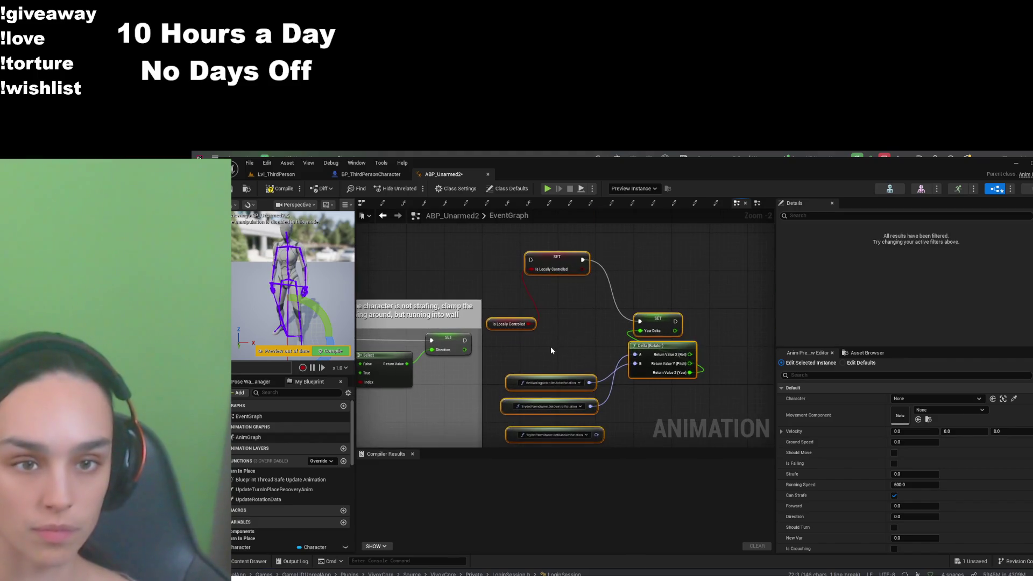
left_click_drag(530, 273, 531, 260)
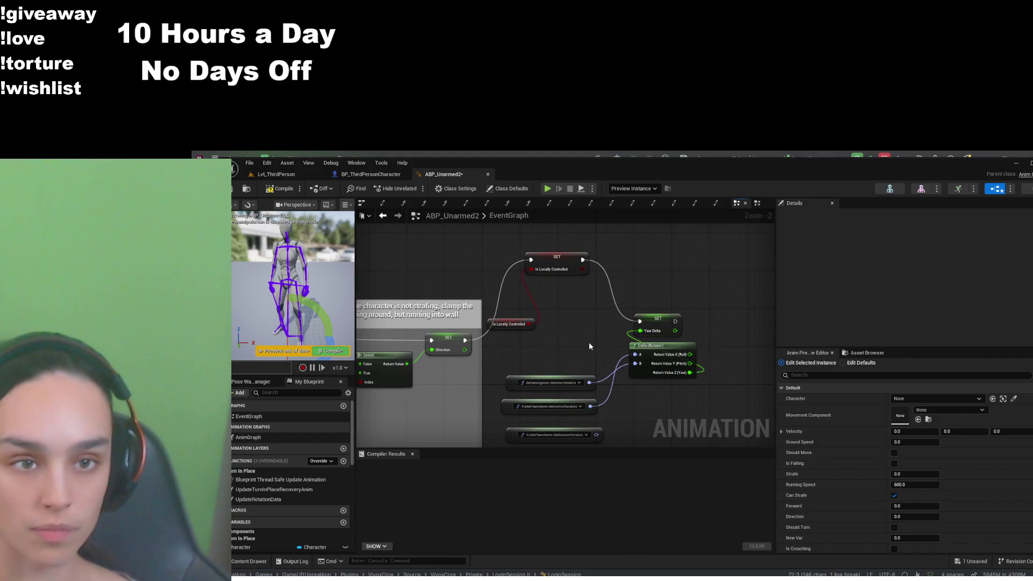
scroll(589, 341, "up", 2)
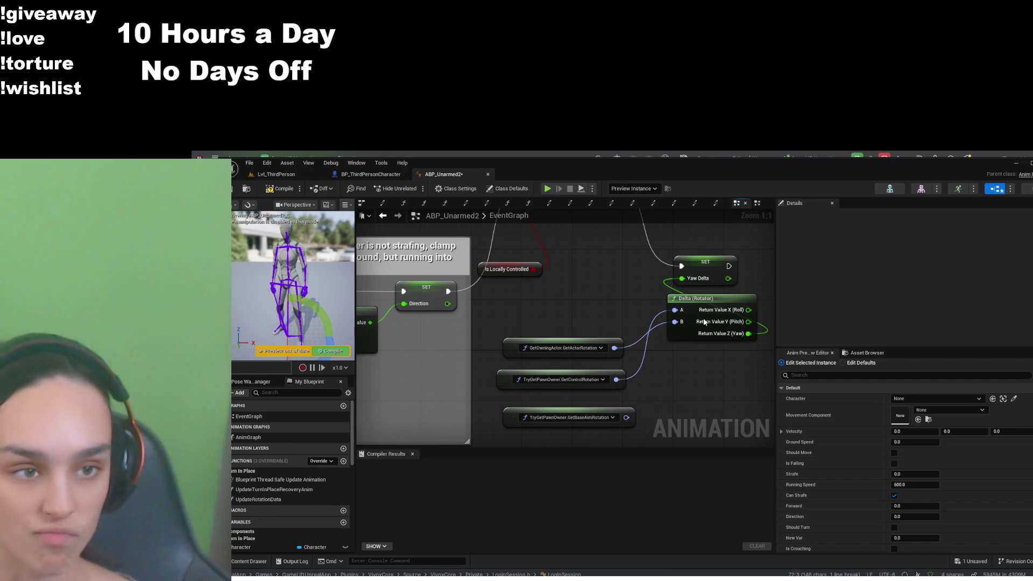
key("ctrl+v")
Feed Get Actor Rotation, targeted at a Character getter, into Delta (Rotator)'s A input
left_click_drag(592, 311, 585, 290)
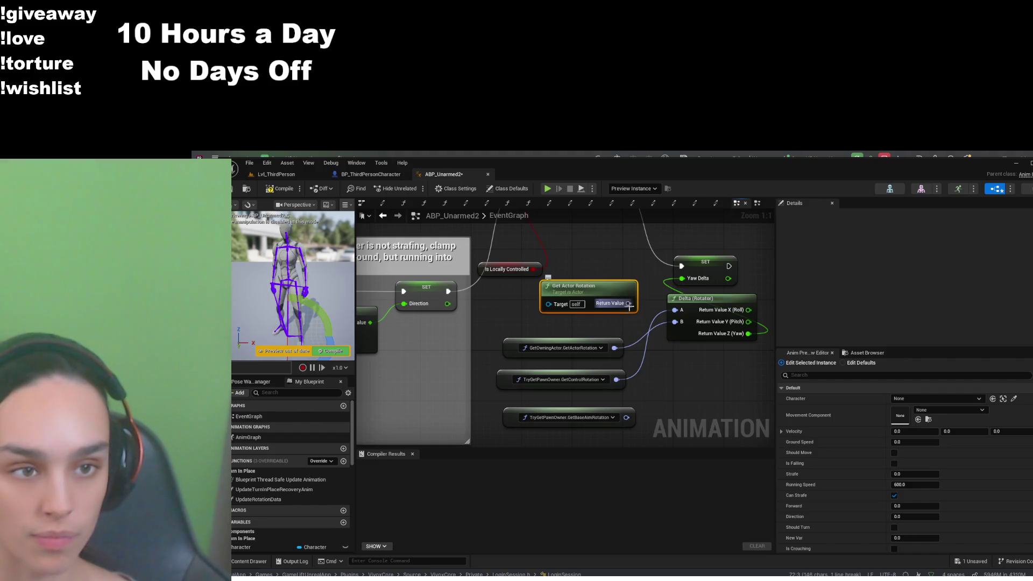
left_click(702, 339)
left_click(675, 310, "alt")
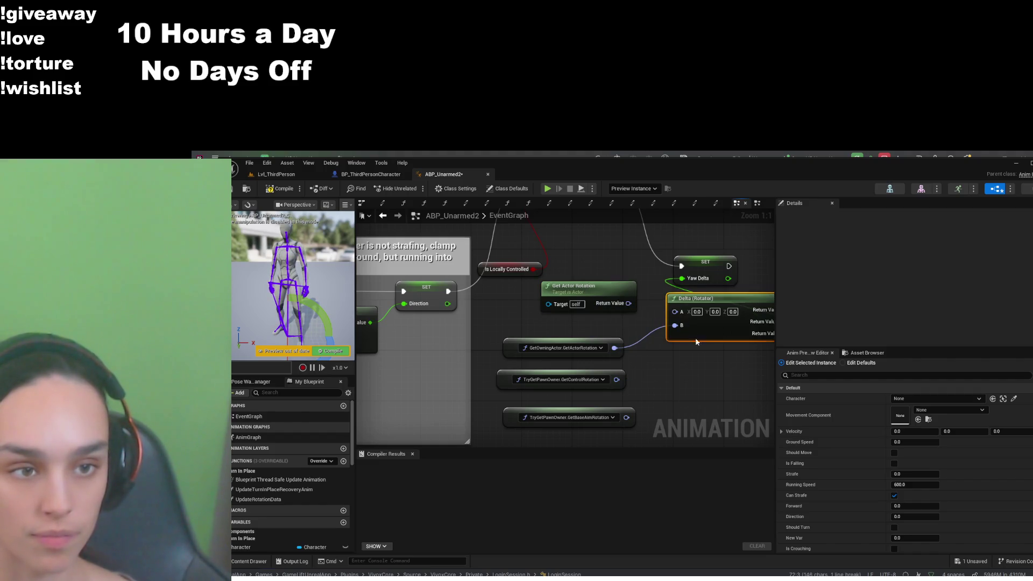
left_click(675, 326, "alt")
left_click_drag(629, 303, 675, 310)
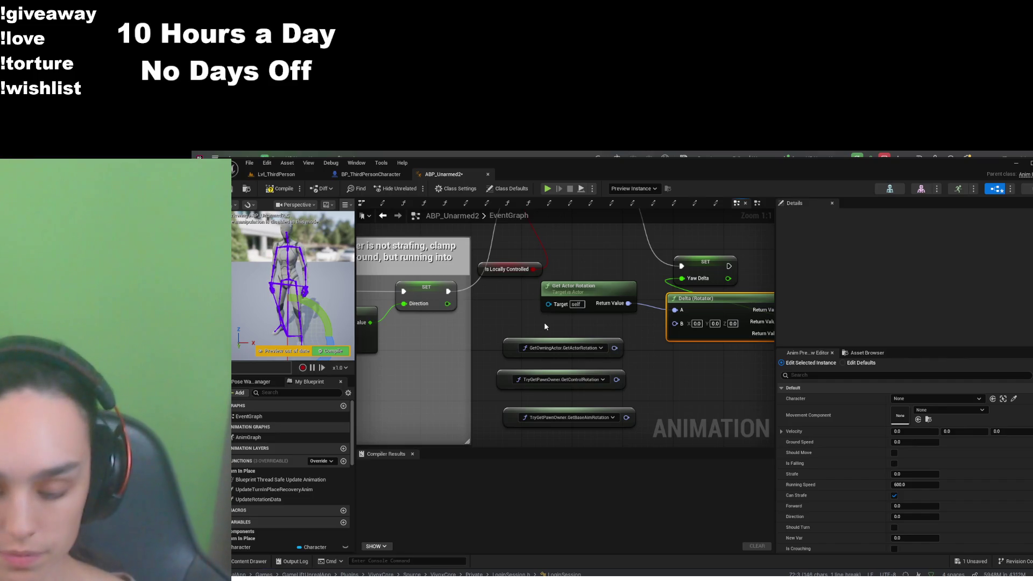
scroll(272, 484, "down", 3)
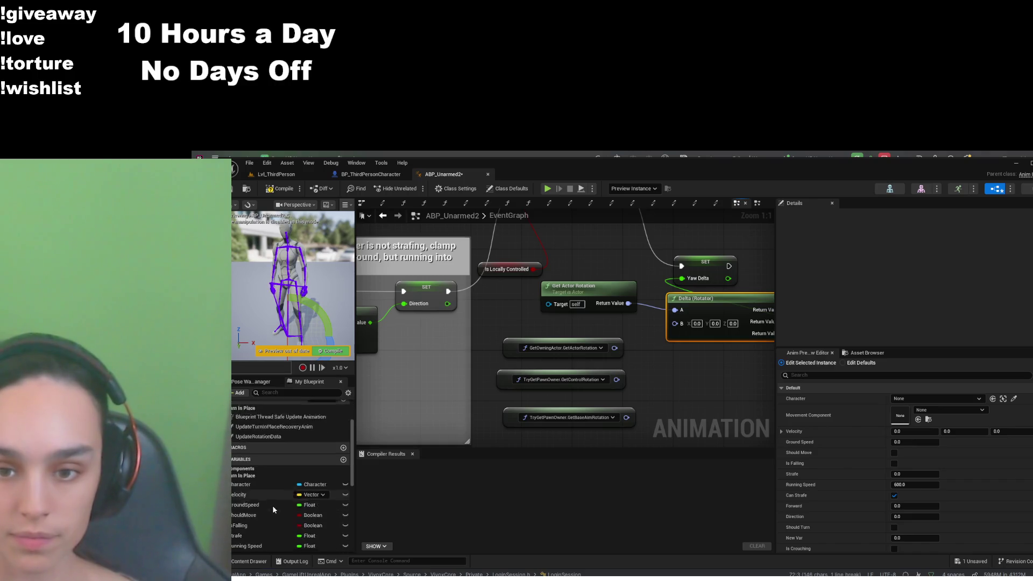
left_click(276, 471)
mouse_move(497, 319)
left_mouse_down()
mouse_move(512, 325)
mouse_move(491, 314)
mouse_move(548, 304)
mouse_move(598, 332)
left_mouse_up()
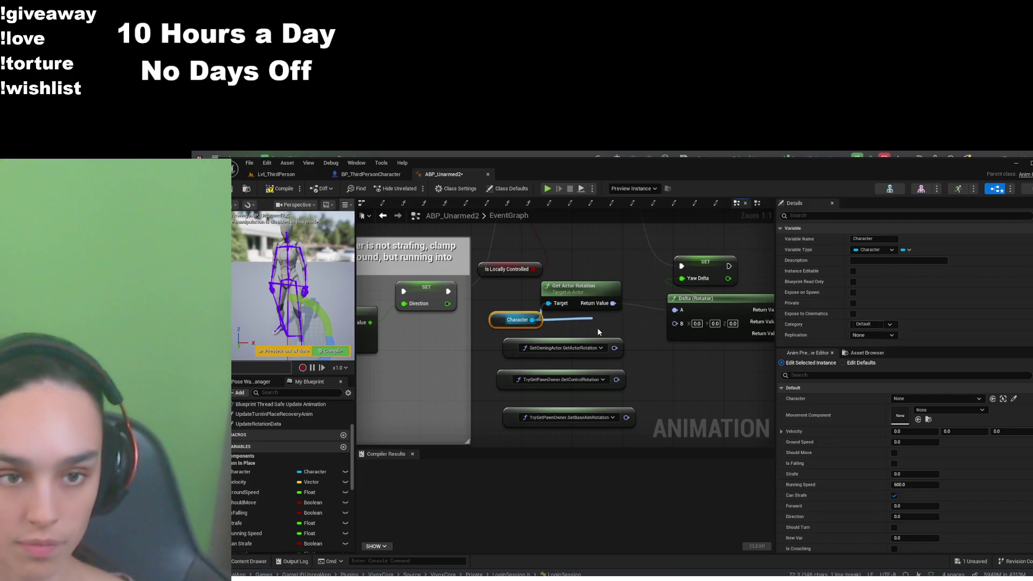
Add Get Control Rotation into Delta's B input, move the old getters aside, and save
left_click(655, 376)
left_click_drag(627, 436, 492, 337)
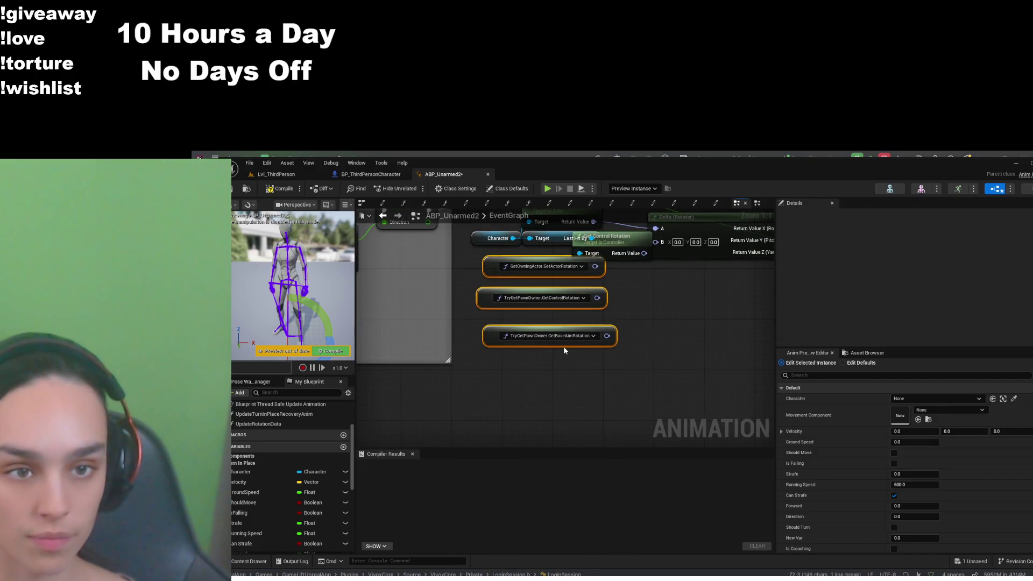
mouse_move(619, 375)
left_mouse_down()
mouse_move(487, 226)
mouse_move(523, 265)
left_mouse_up()
mouse_move(641, 365)
left_mouse_down()
mouse_move(505, 265)
mouse_move(502, 368)
left_mouse_up()
left_click(556, 325)
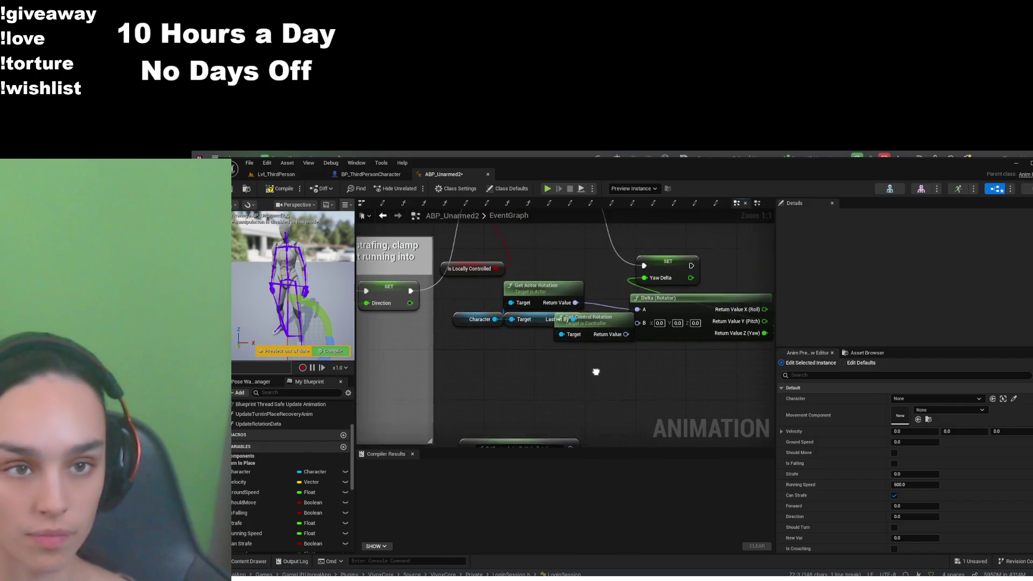
left_click_drag(673, 303, 729, 308)
left_click_drag(609, 329, 590, 373)
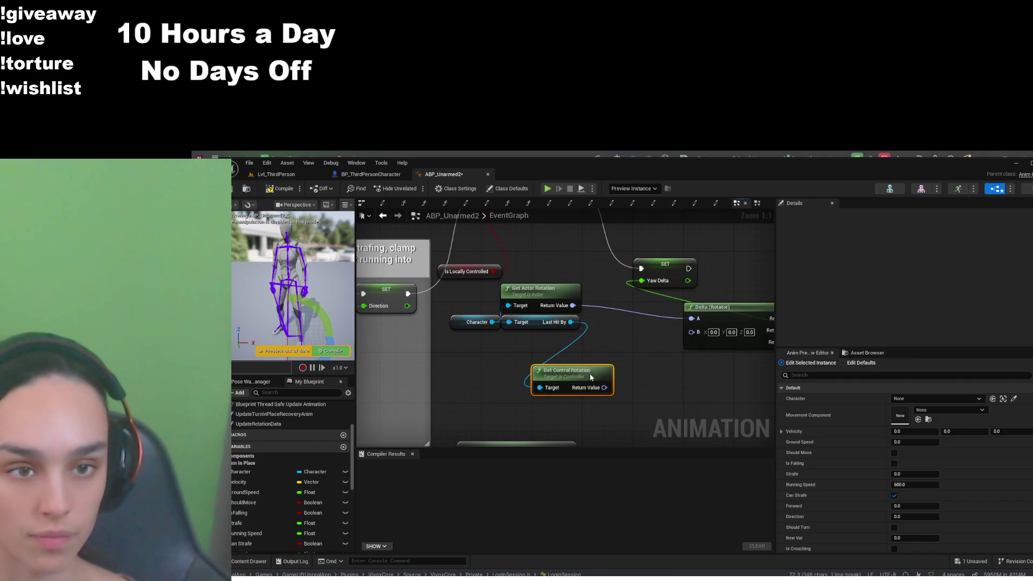
left_click_drag(535, 323, 483, 353)
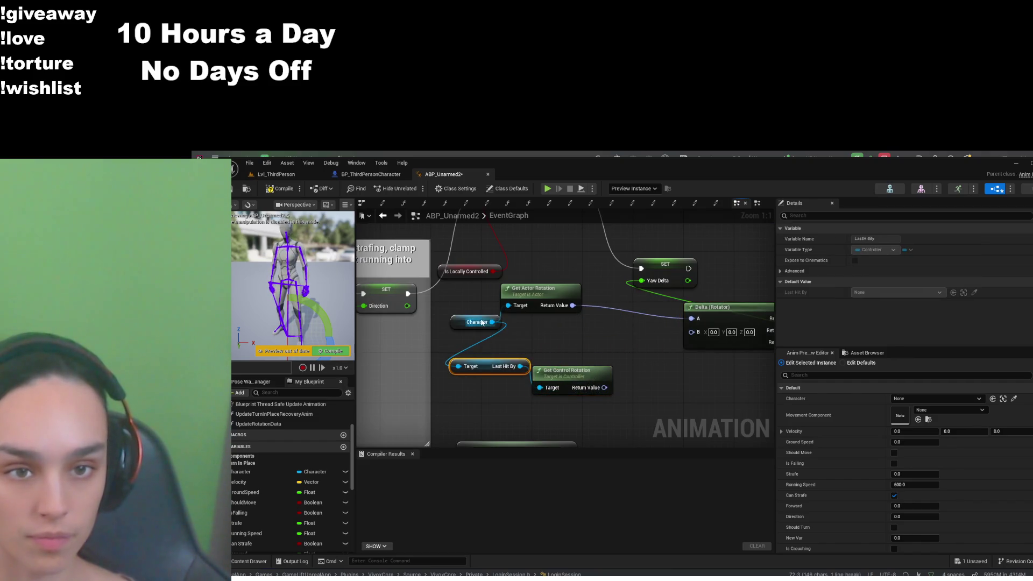
mouse_move(604, 387)
left_mouse_down()
mouse_move(699, 335)
mouse_move(612, 388)
left_mouse_up()
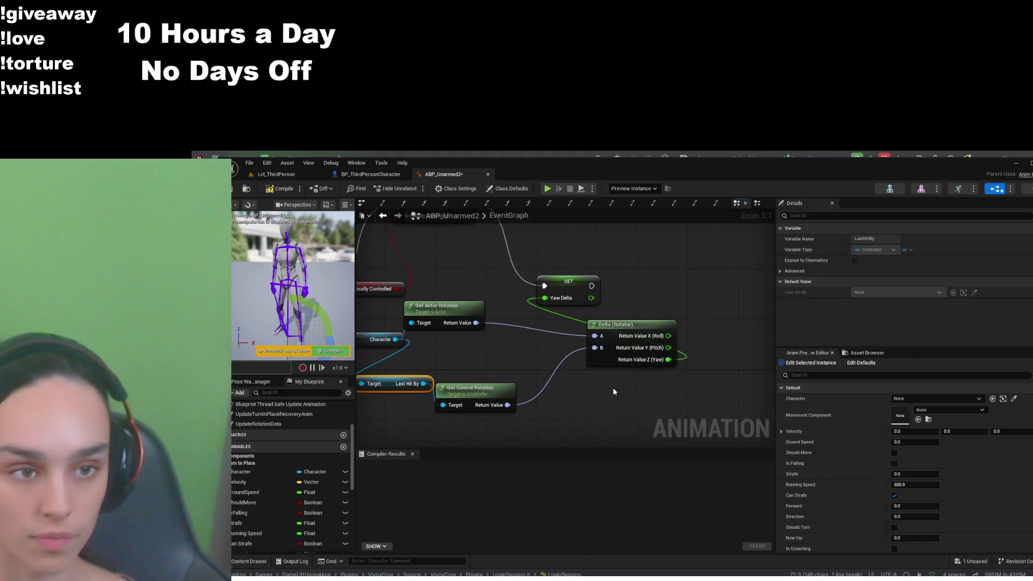
left_click(232, 192)
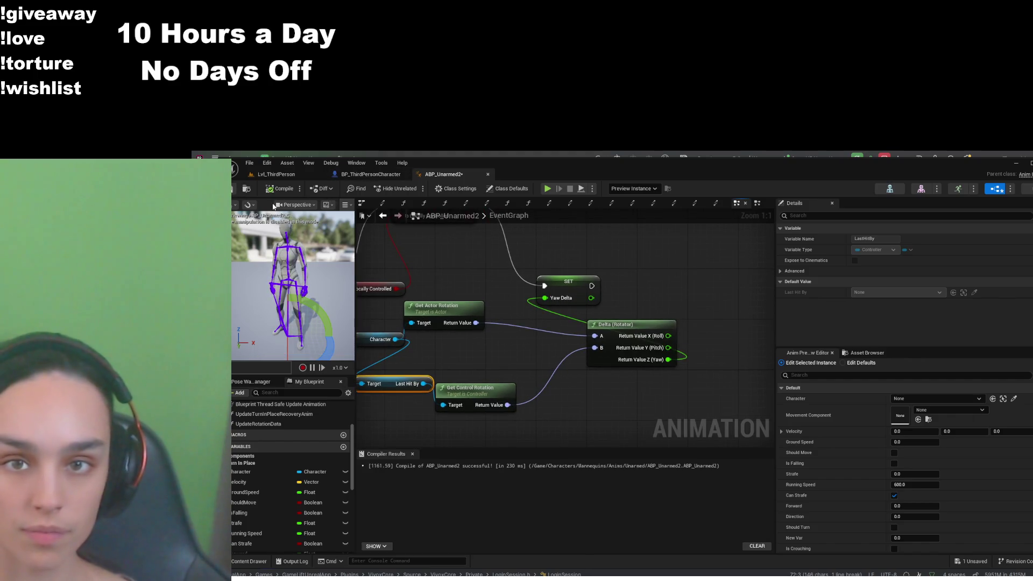
Review the EventGraph's Is Valid and Sequence nodes, then go back to the Lvl_ThirdPerson level
left_click_drag(474, 329, 602, 372)
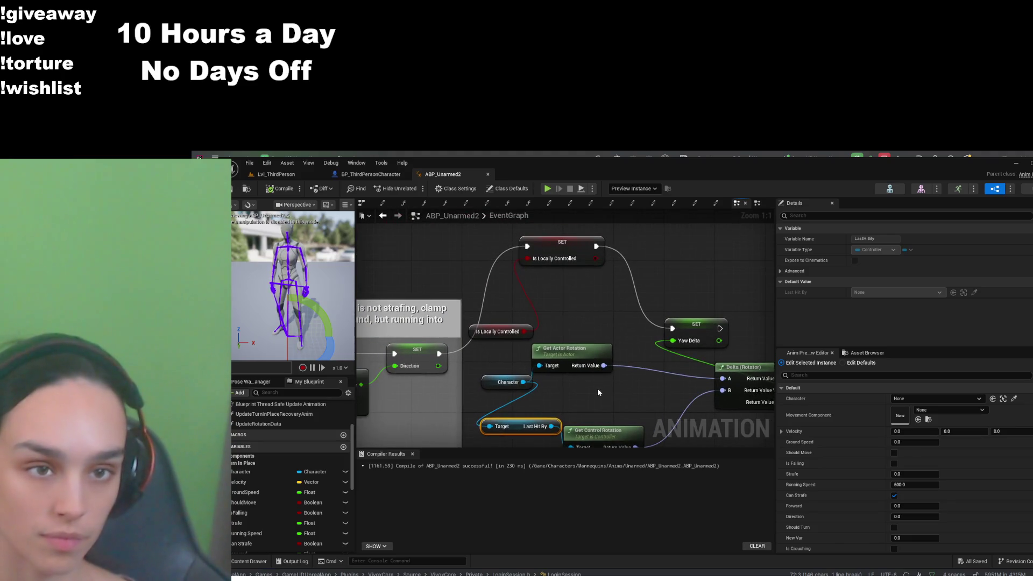
scroll(622, 386, "down", 3)
scroll(622, 387, "up", 3)
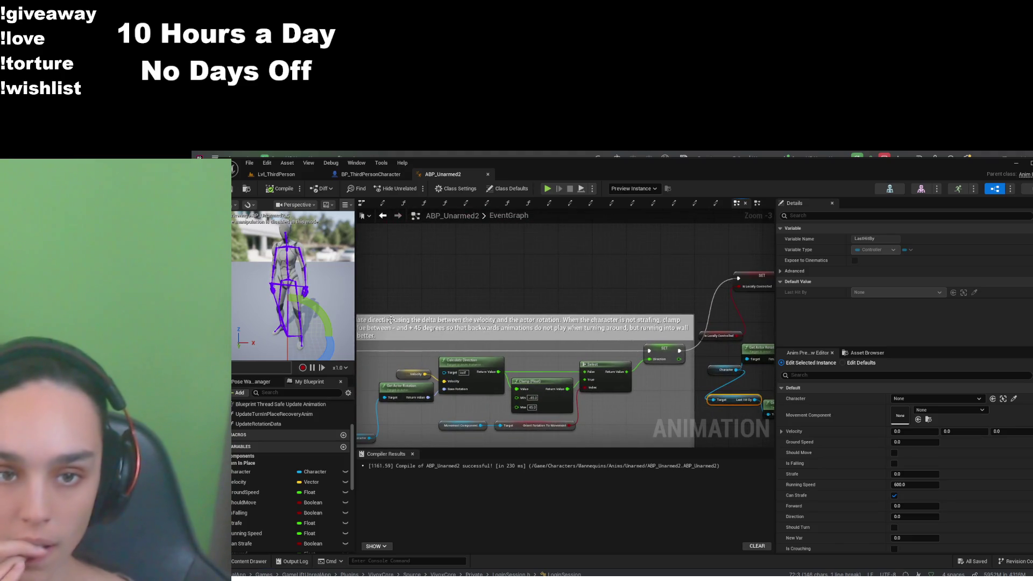
mouse_move(413, 396)
left_mouse_down()
mouse_move(425, 430)
mouse_move(610, 396)
mouse_move(396, 415)
mouse_move(682, 396)
mouse_move(687, 355)
left_mouse_up()
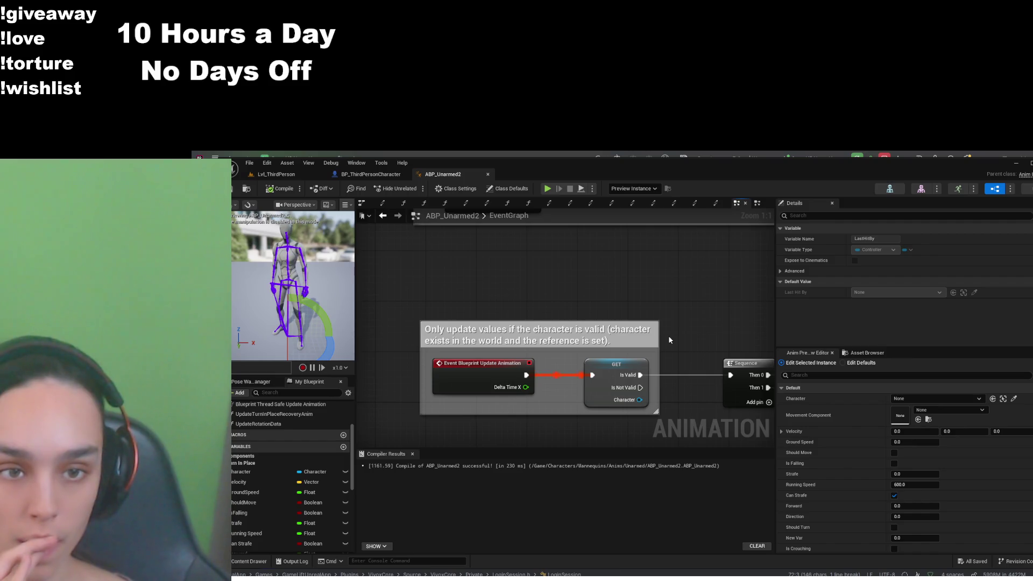
left_click(289, 175)
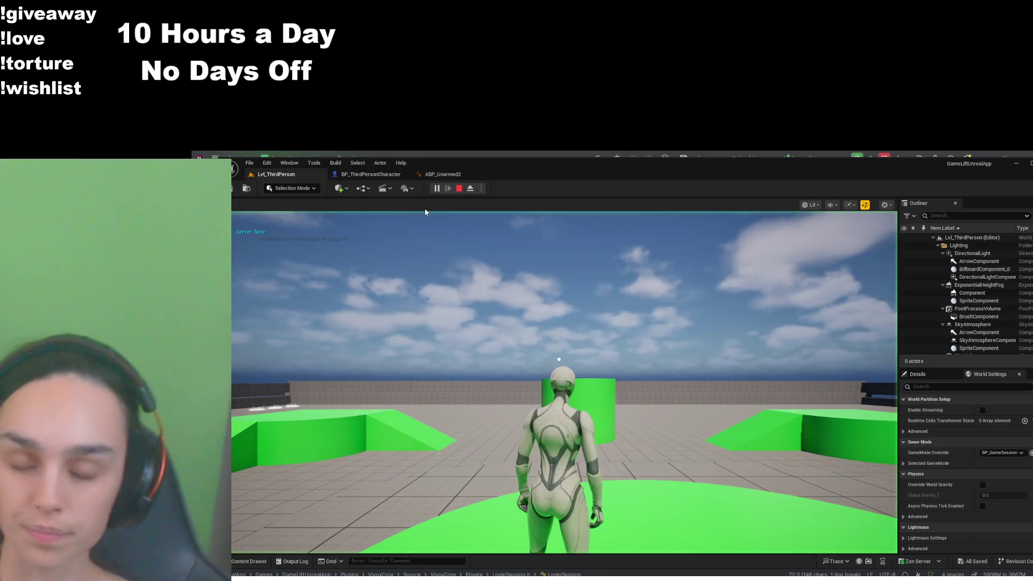
Play-test the level running forward and left, then stop and return to BP_ThirdPersonCharacter's graph
left_click(426, 212)
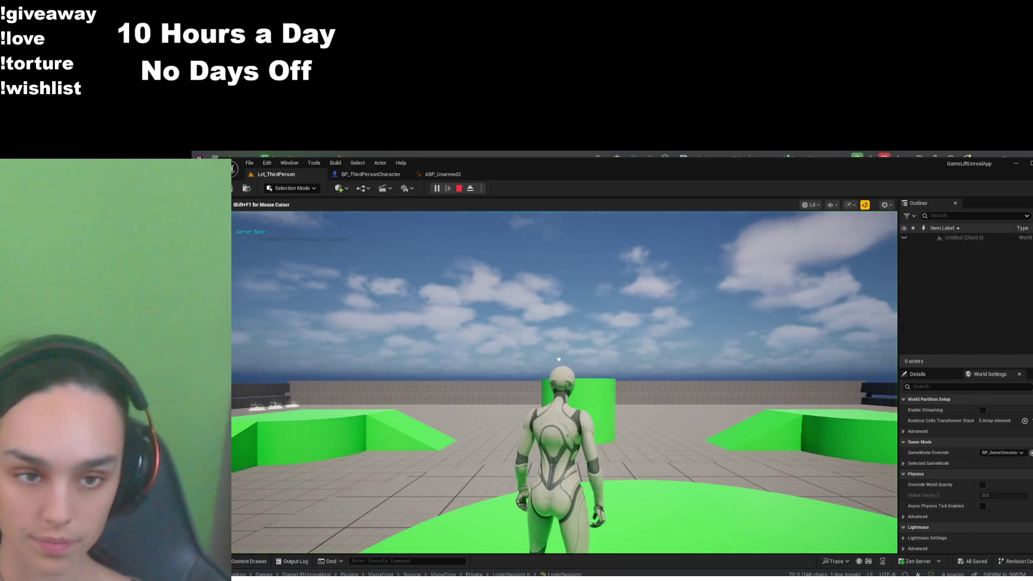
key("w")
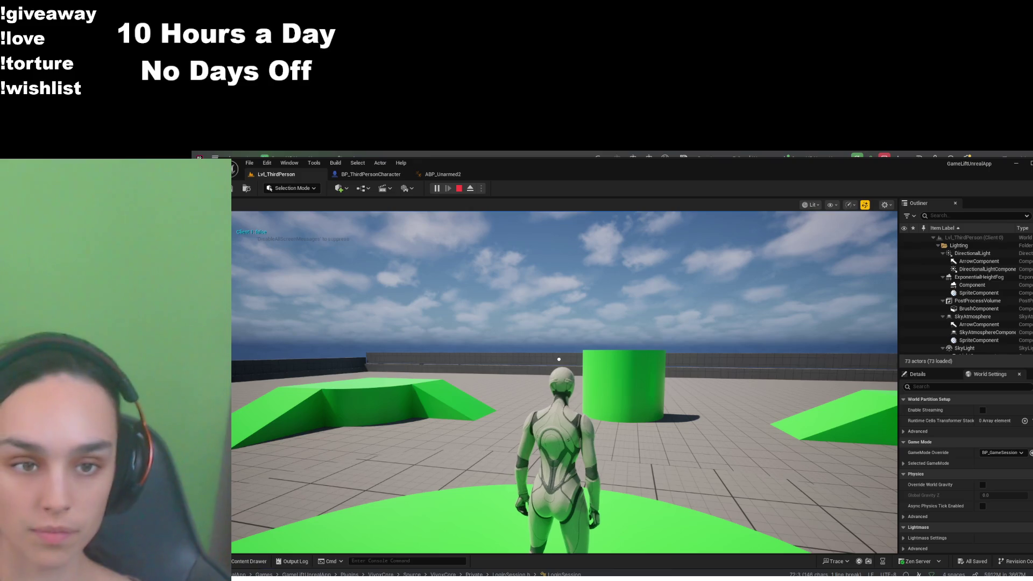
key("a")
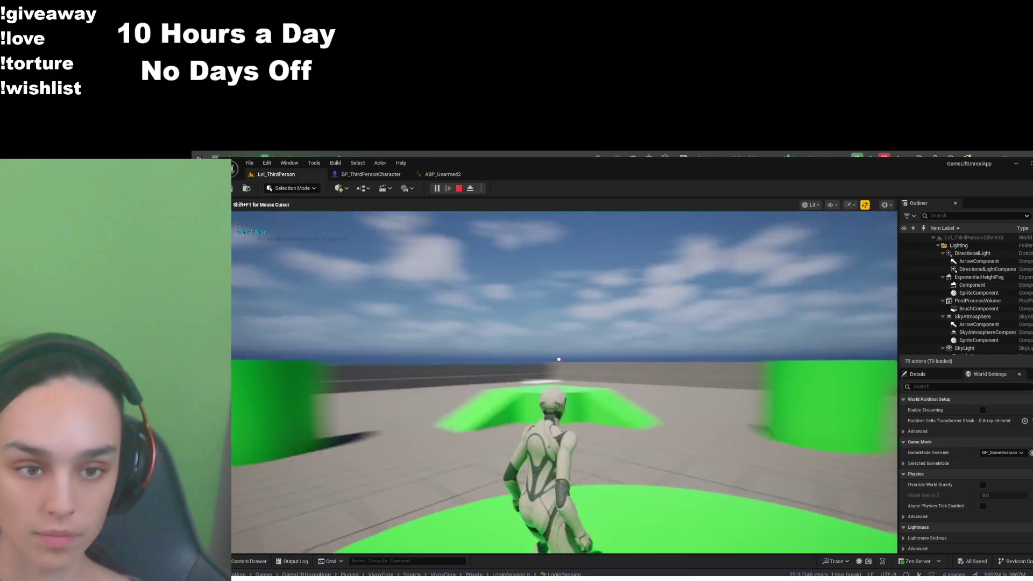
key("shift+F1")
left_click(459, 189)
left_click(373, 171)
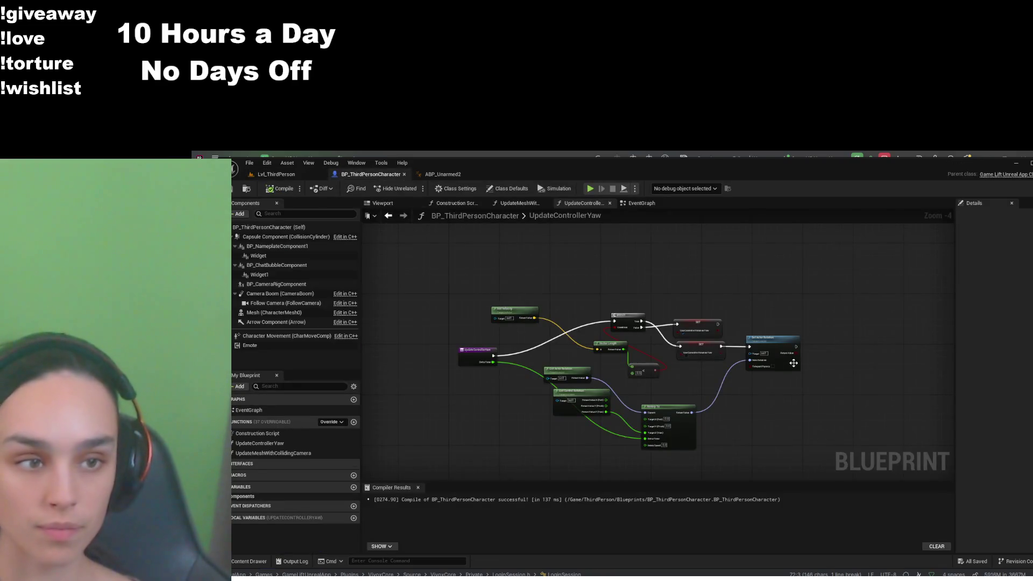
Delete the Print String node and its inputs from the character's EventGraph
scroll(793, 362, "up", 4)
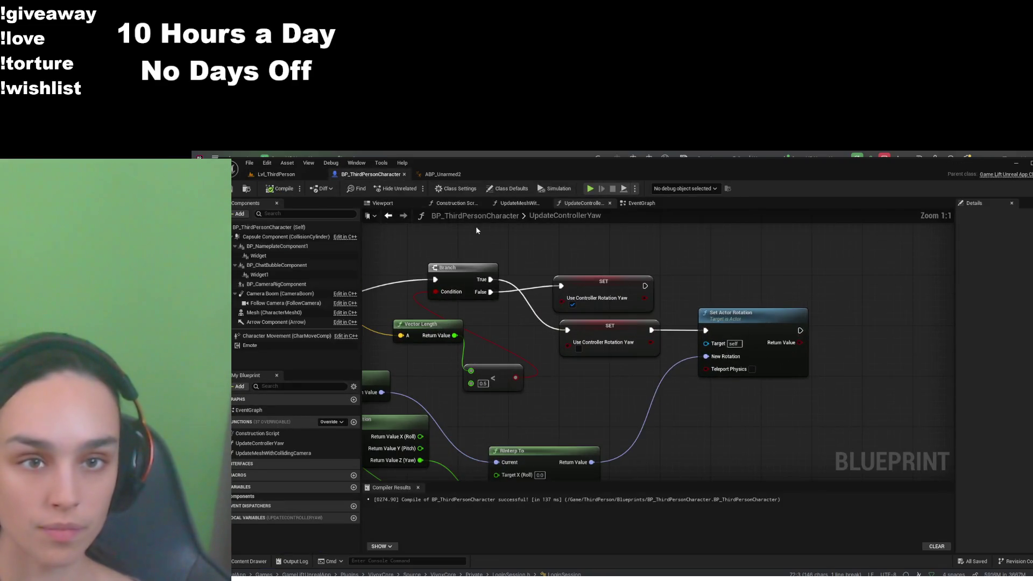
left_click(645, 204)
mouse_move(678, 293)
left_mouse_down()
mouse_move(618, 423)
mouse_move(603, 434)
left_mouse_up()
key("Delete")
Compile and save BP_ThirdPersonCharacter, then bring back a Get Control Rotation node in ABP_Unarmed2
left_click(277, 189)
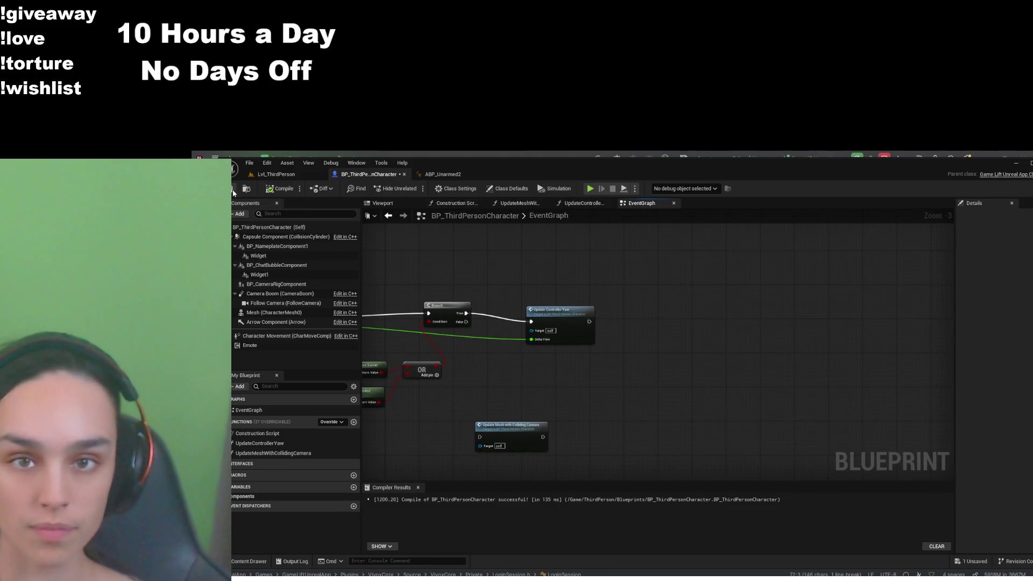
key("ctrl+s")
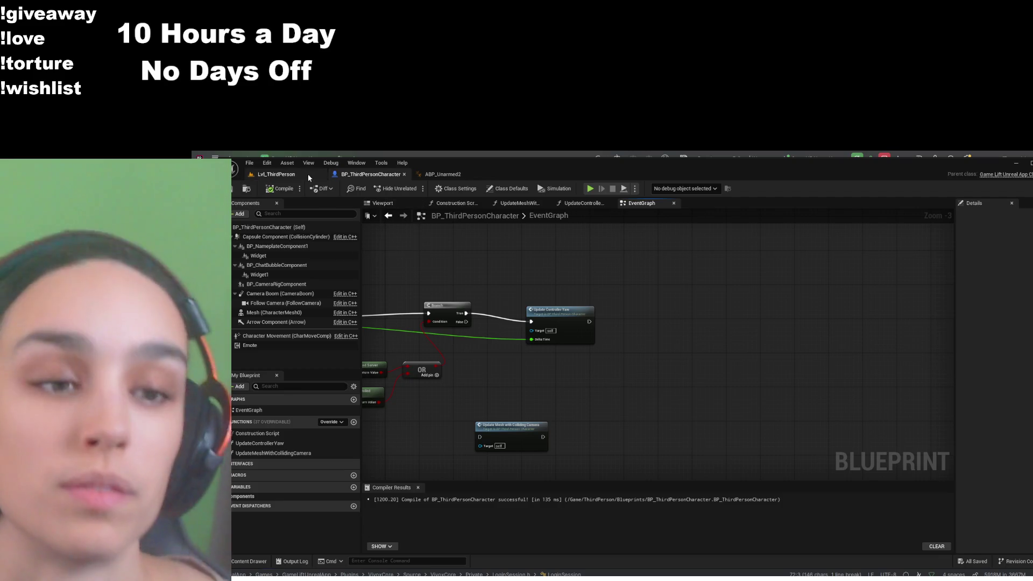
left_click(277, 174)
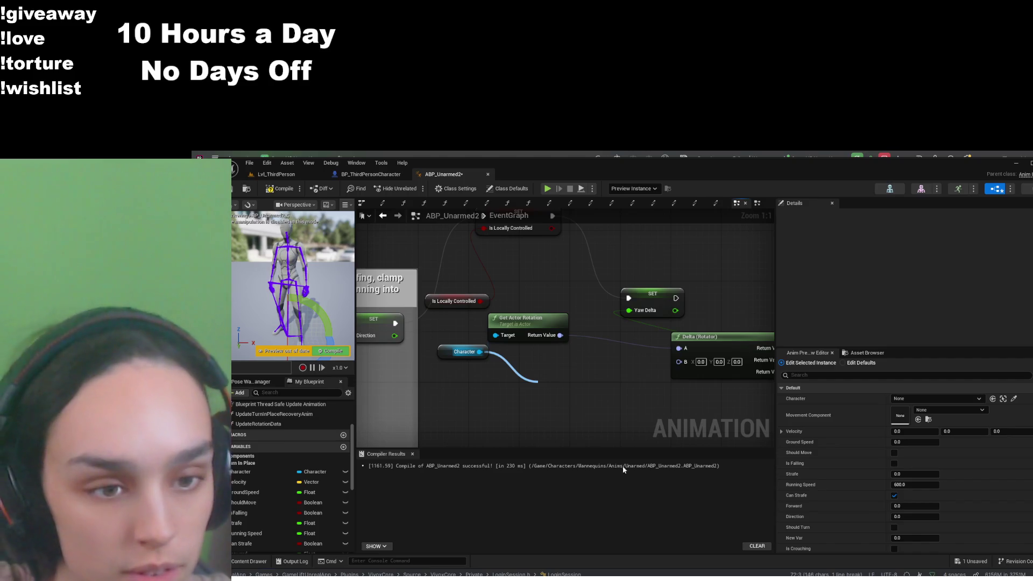
key("ctrl+z")
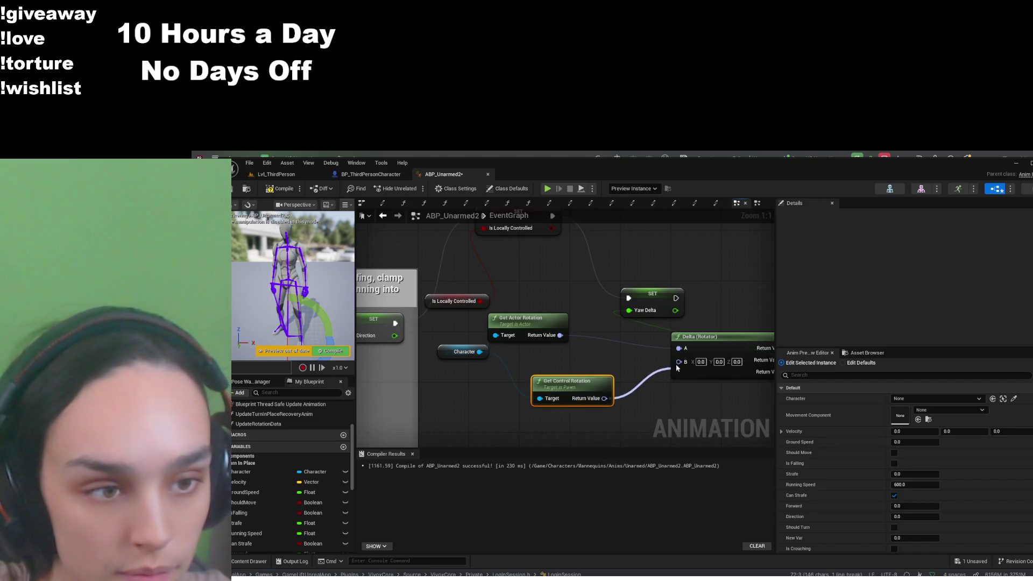
Wire Get Control Rotation into Delta (Rotator) B, compile ABP_Unarmed2, and return to Lvl_ThirdPerson
left_click_drag(601, 399, 679, 361)
left_click(280, 189)
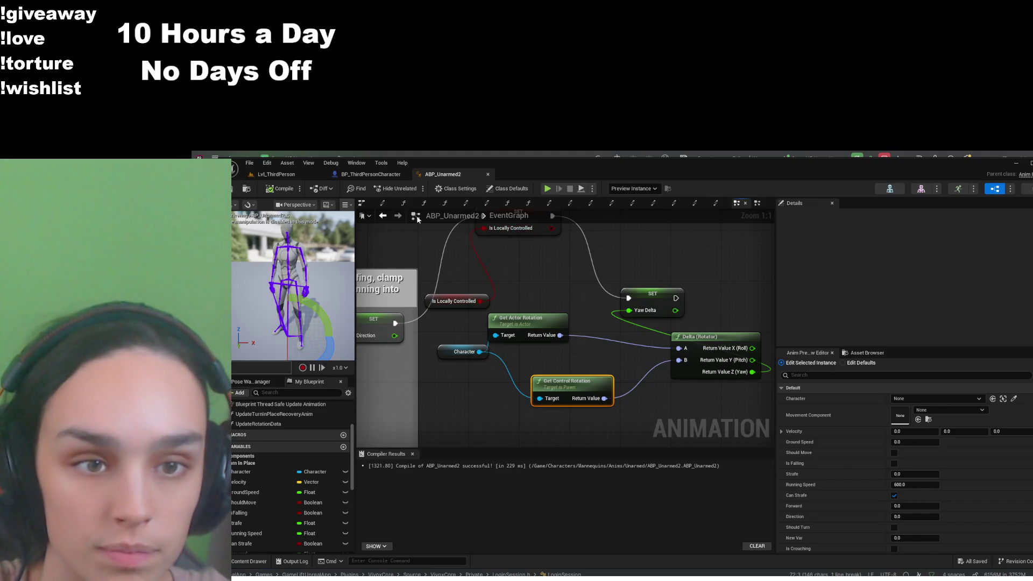
left_click(276, 175)
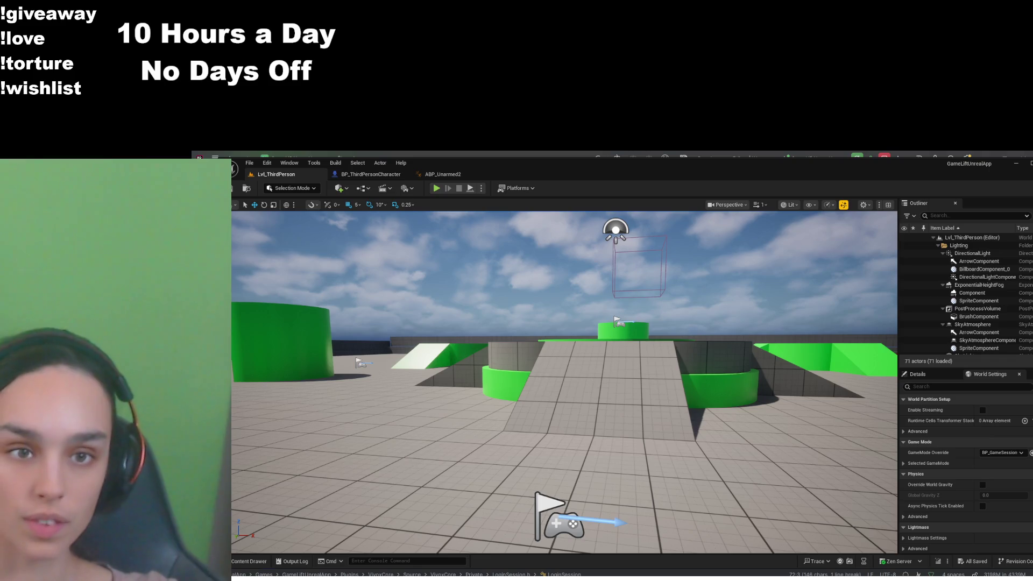
left_click(443, 173)
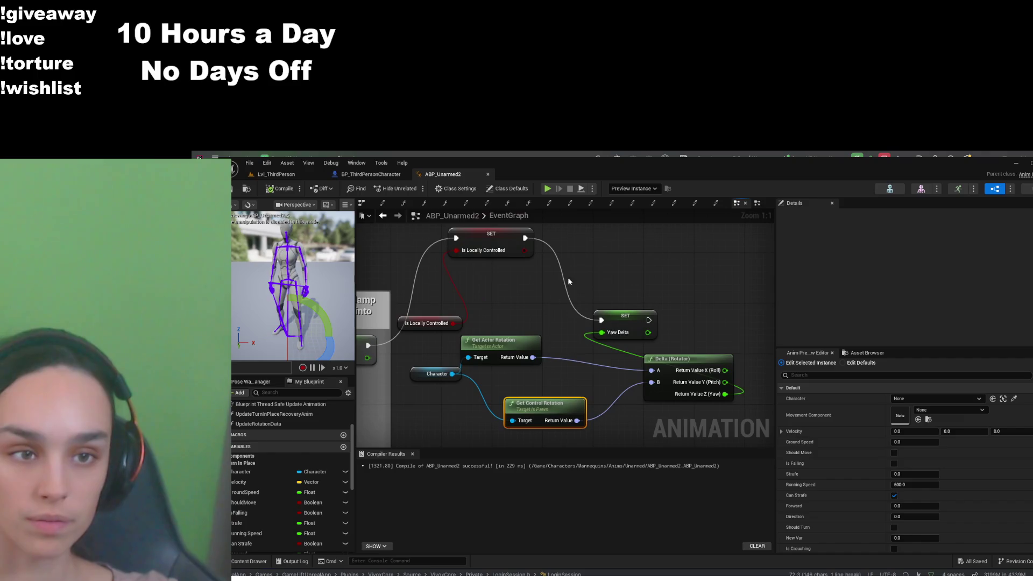
left_click(630, 203)
mouse_move(572, 257)
left_mouse_down()
mouse_move(636, 299)
mouse_move(633, 320)
mouse_move(535, 354)
left_mouse_up()
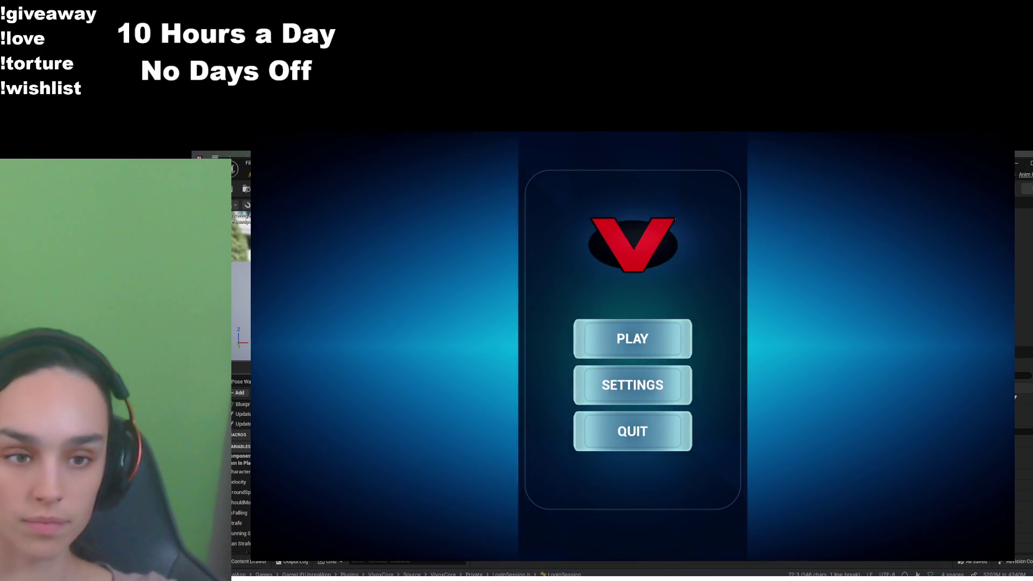
left_click(632, 339)
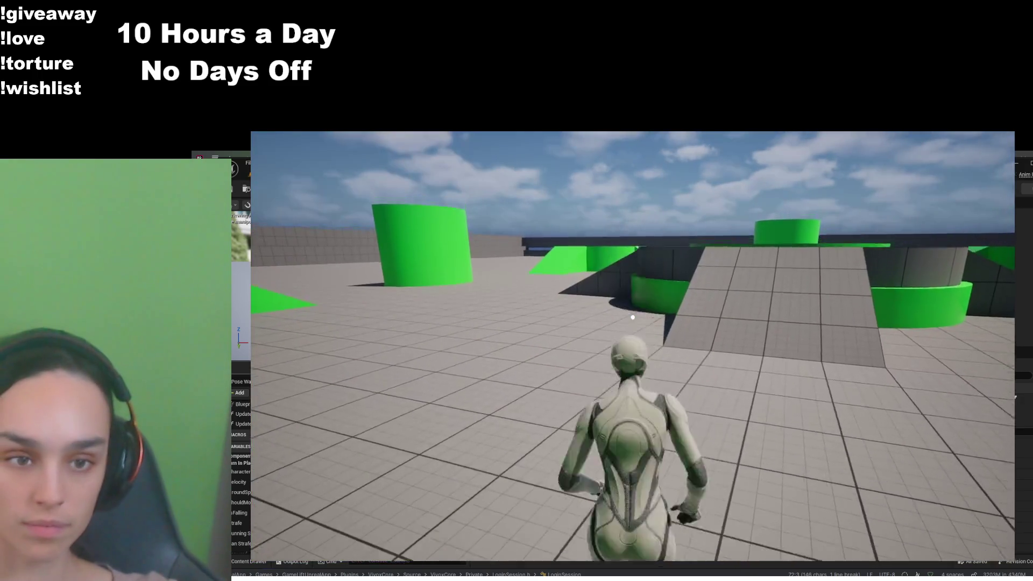
key("w")
mouse_move(633, 317)
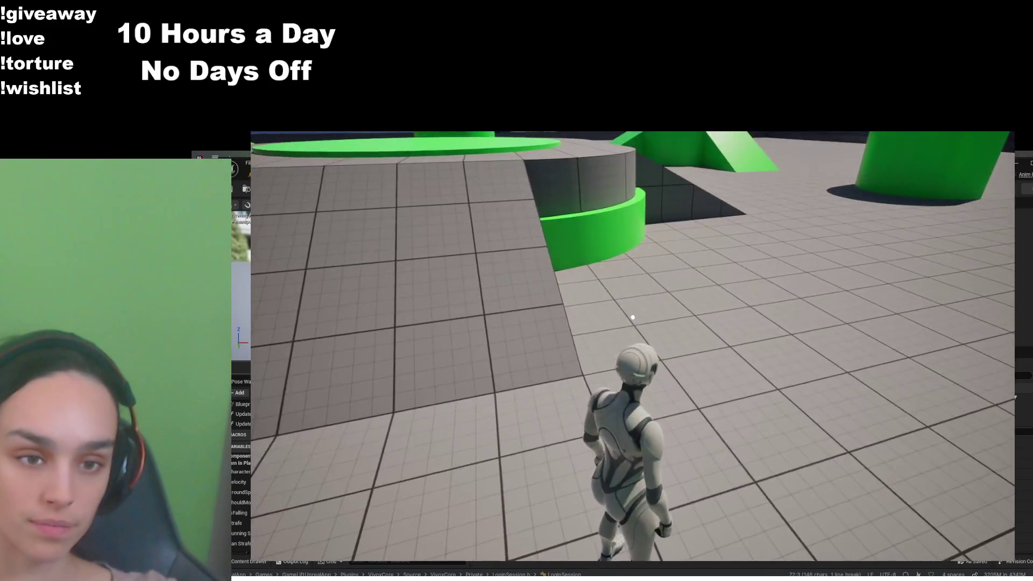
key("Escape")
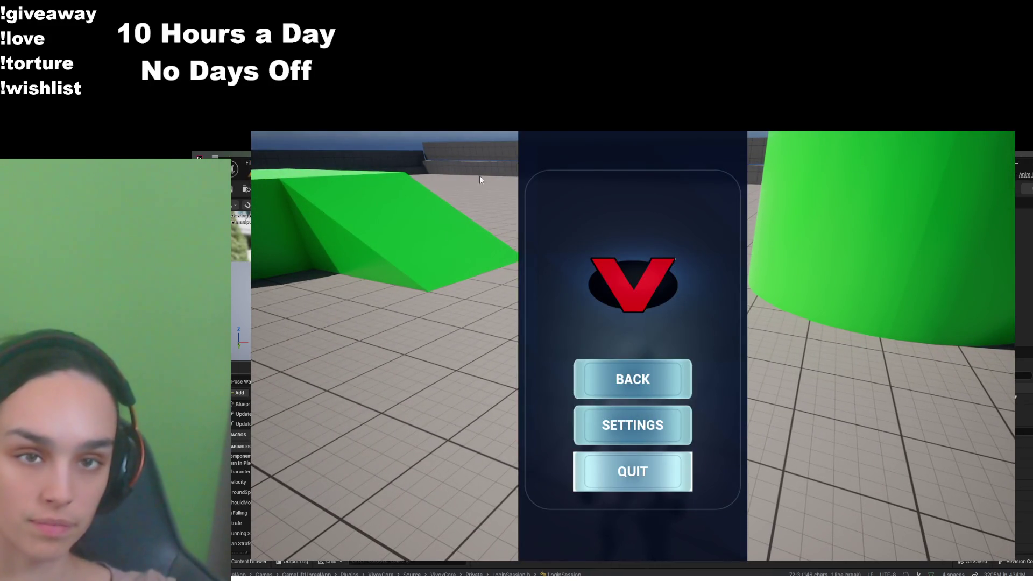
left_click(596, 480)
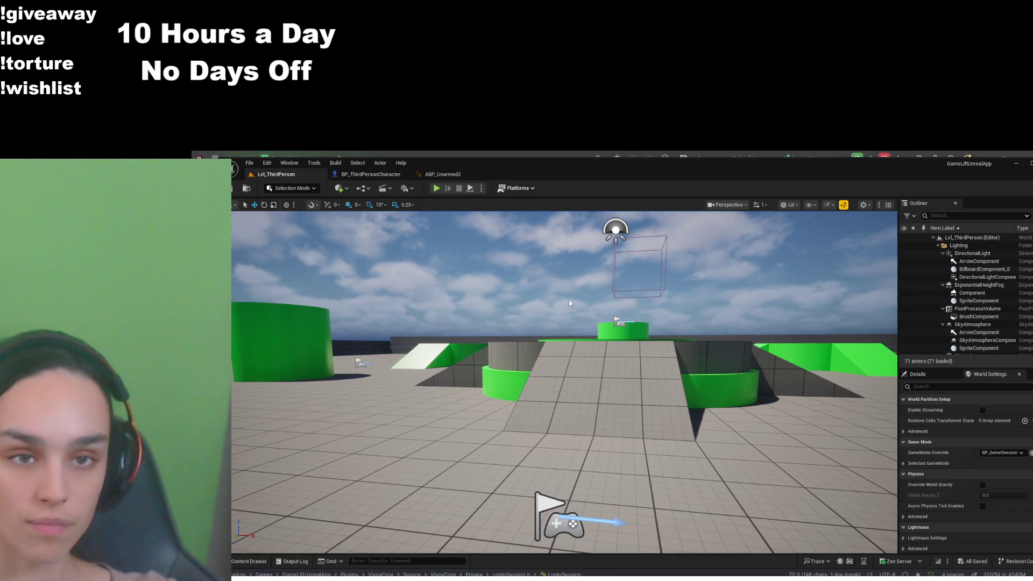
Search the content browser for 'thir' and open BP_ThirdPersonCharacterMale's EventGraph
key("ctrl+space")
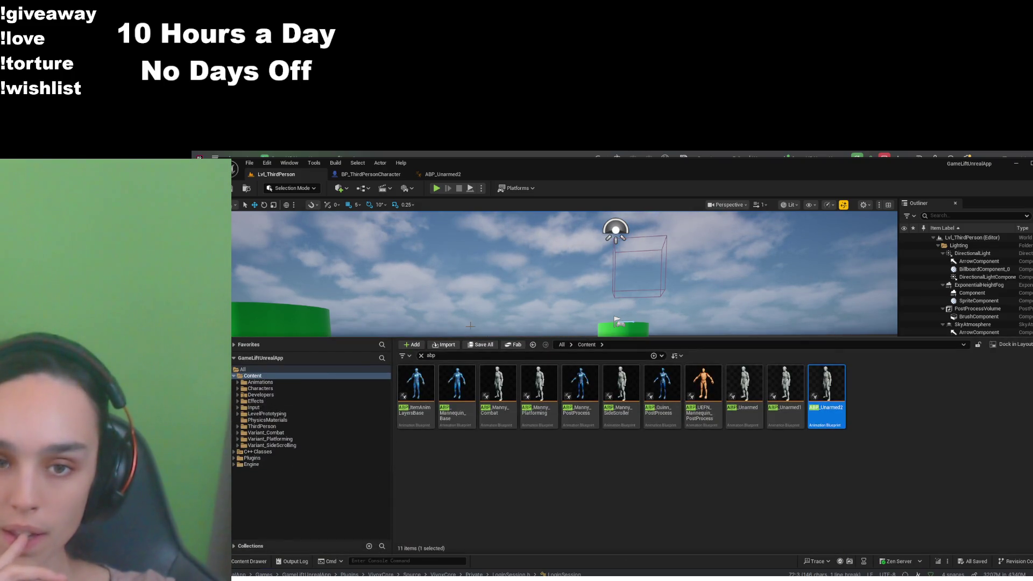
key("ctrl+f")
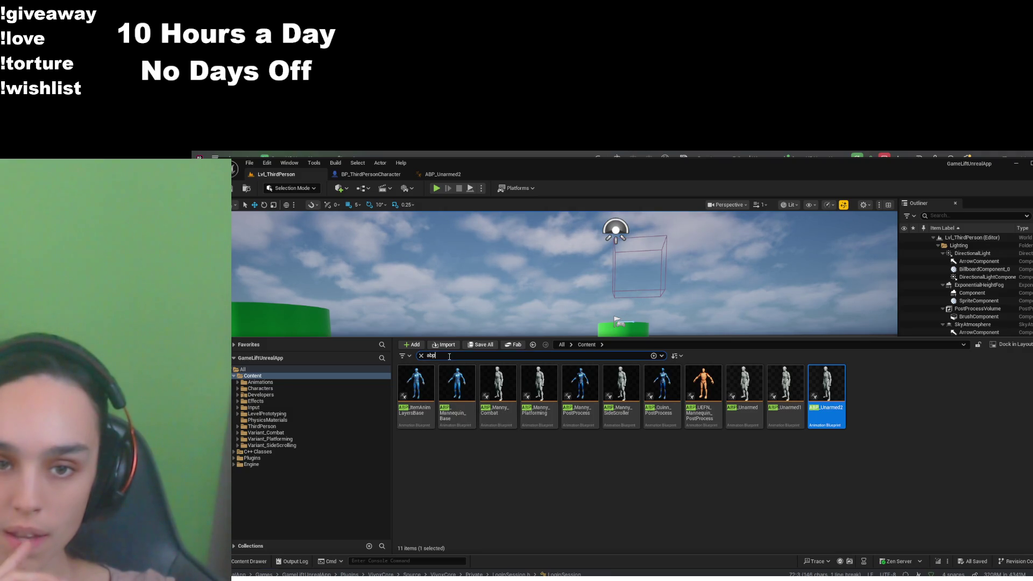
type("thir")
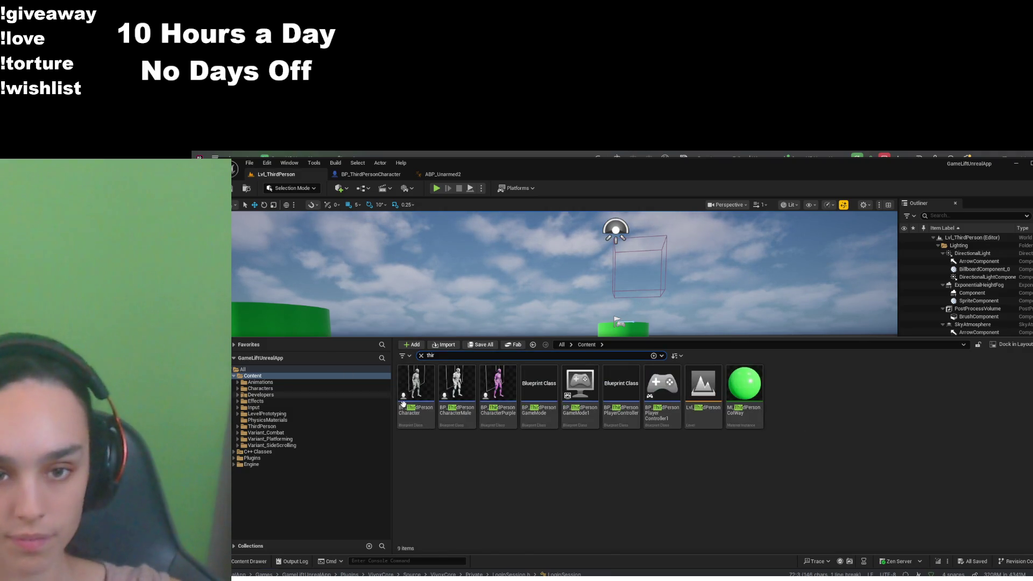
left_click(466, 393)
double_click(466, 393)
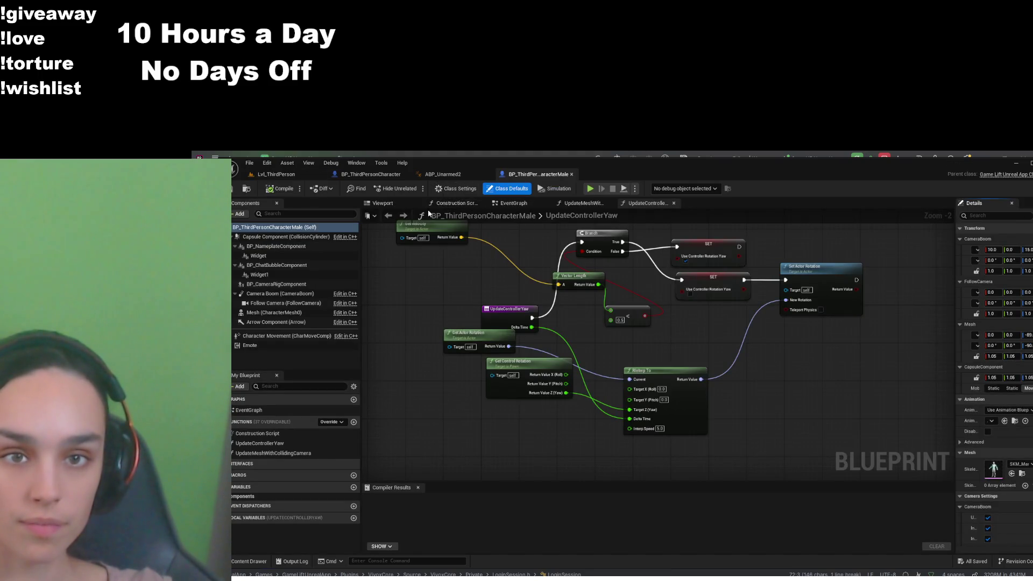
left_click(511, 208)
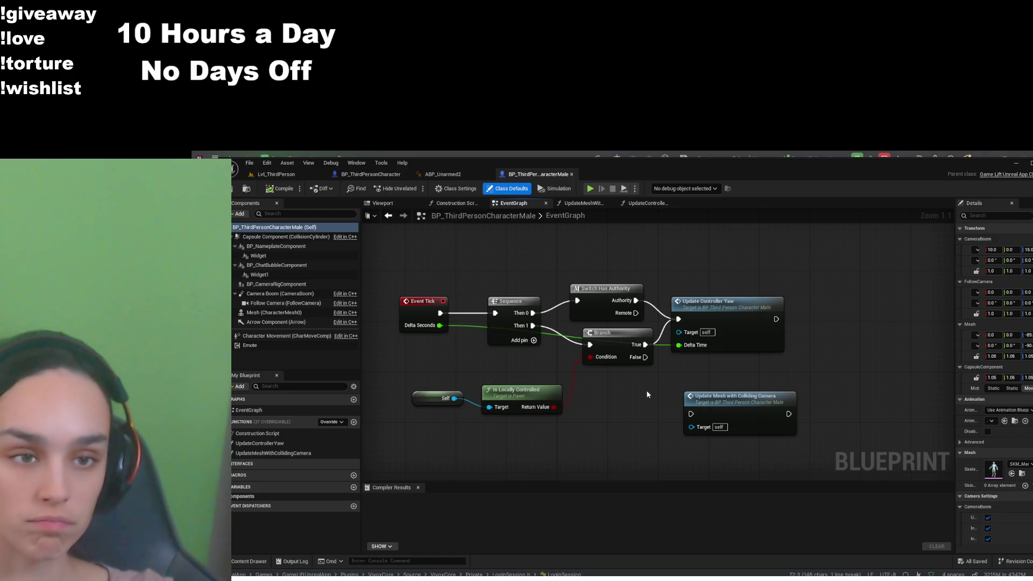
Inspect the BP_ThirdPersonCharacter Event Tick chain, then return to the Lvl_ThirdPerson level
left_click(371, 174)
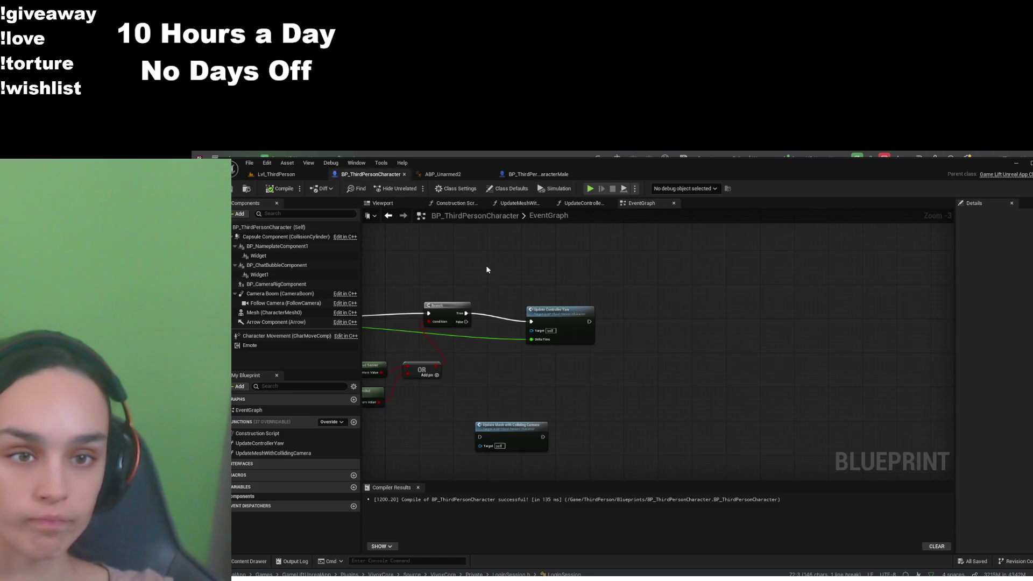
scroll(700, 377, "up", 3)
left_click_drag(761, 402, 650, 397)
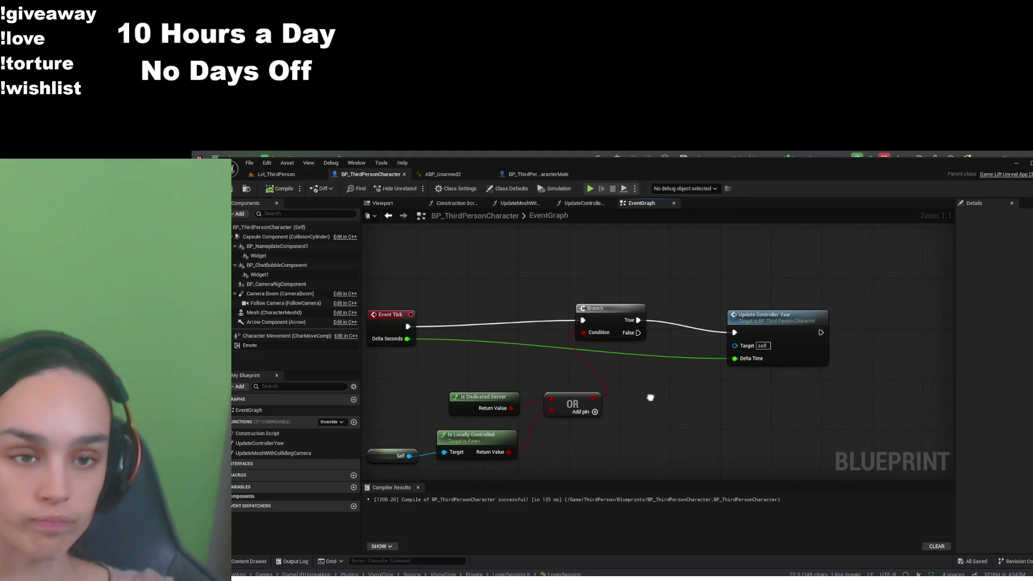
left_click(276, 175)
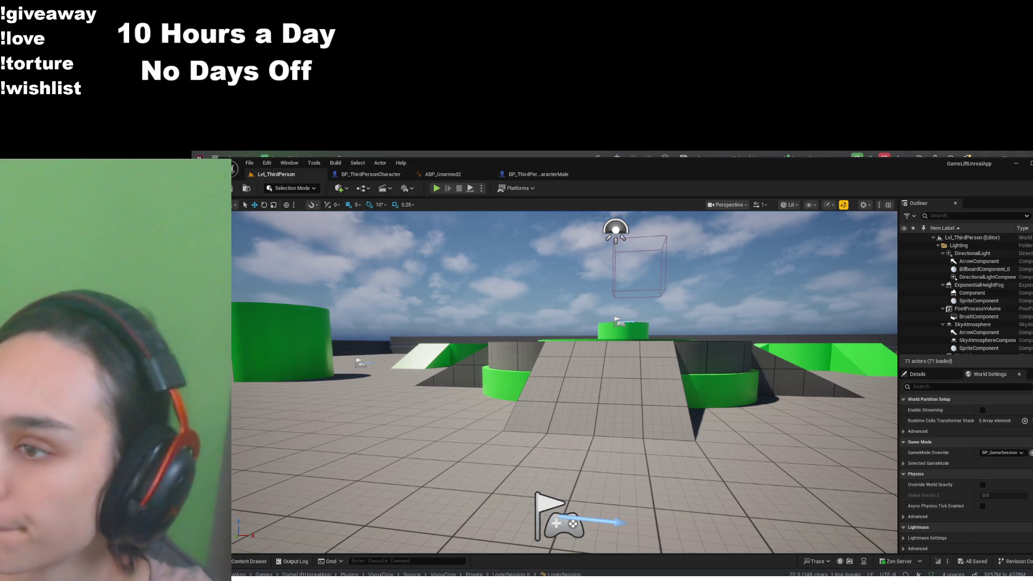
key("alt+Tab")
Scroll BigChat.cpp to the commented-out OnEntryChanged block and place the caret above it
left_click(551, 371)
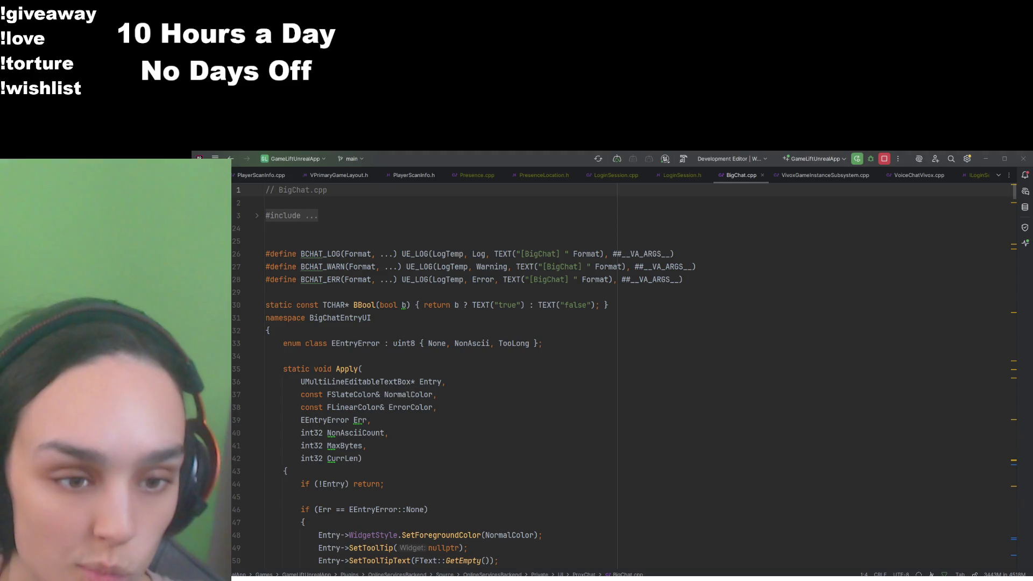
scroll(999, 273, "down", 20)
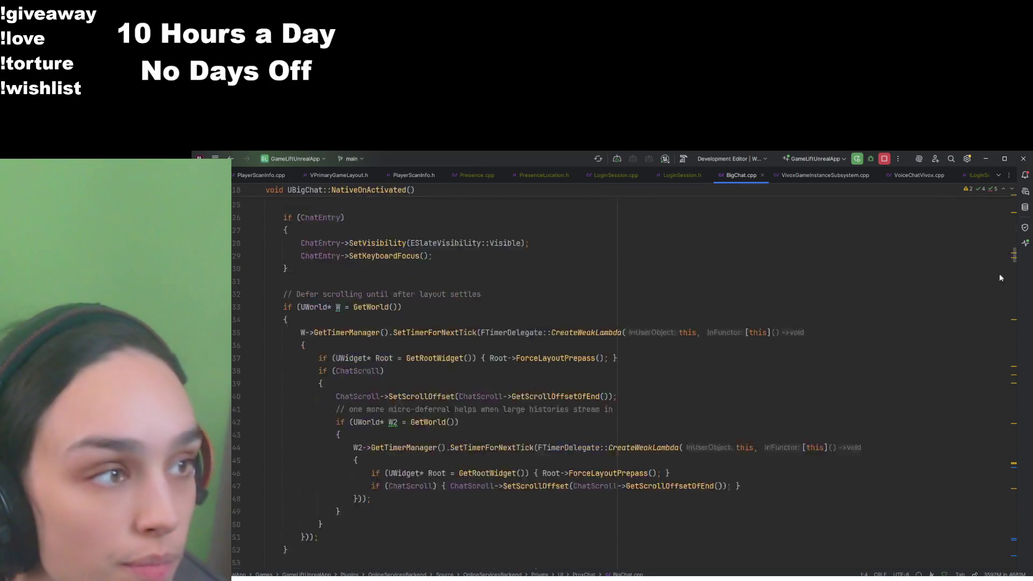
scroll(999, 483, "down", 5)
scroll(1004, 527, "up", 15)
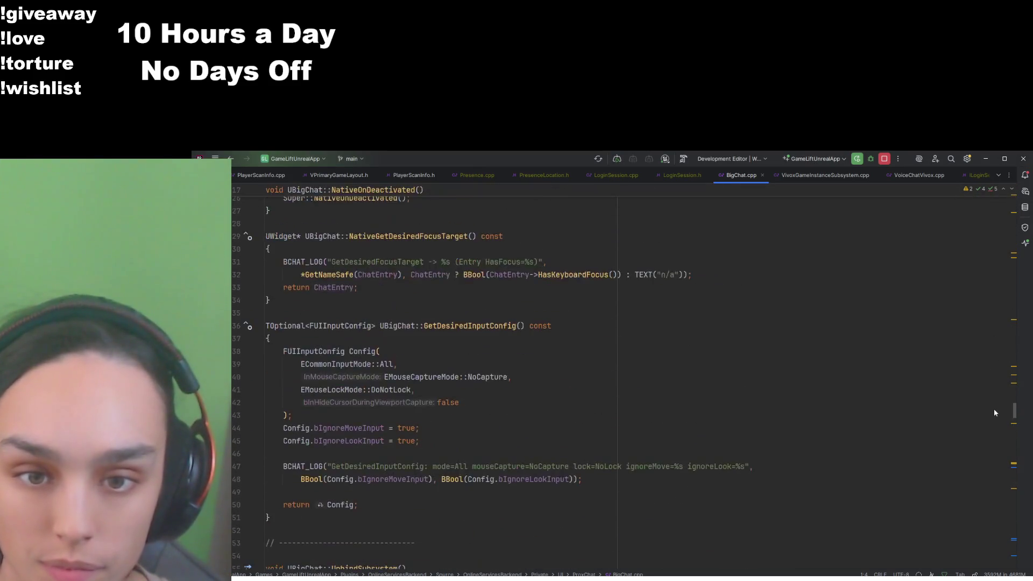
scroll(997, 425, "down", 15)
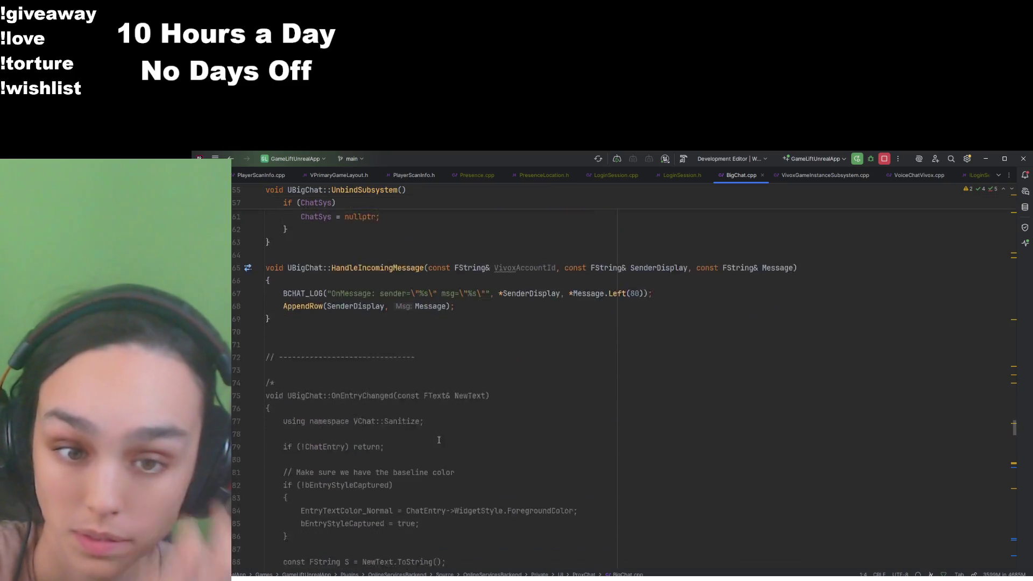
left_click(274, 242)
Delete the commented-out OnEntryChanged block, lines 70 to 112, from BigChat.cpp
key("F9")
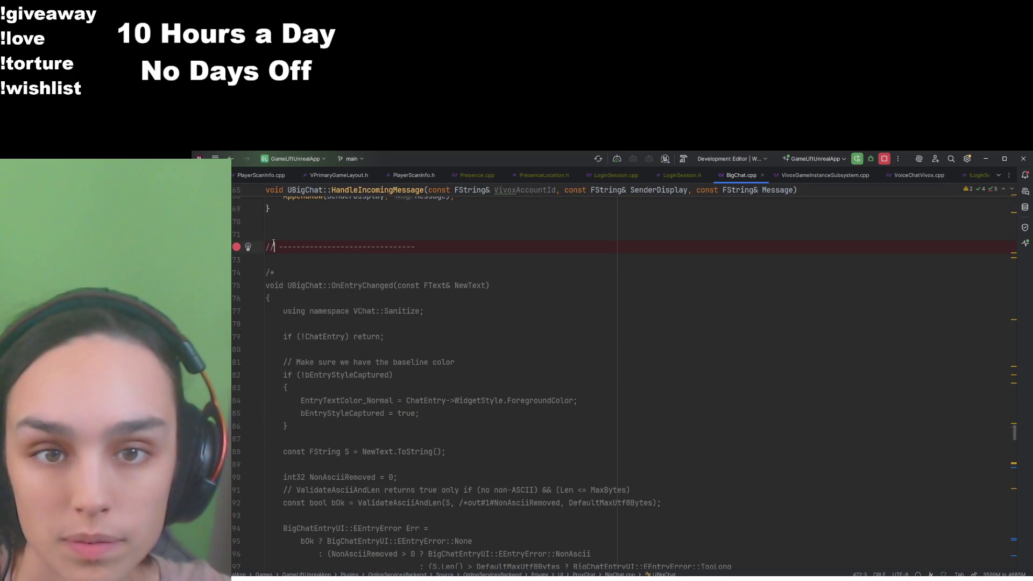
left_click(357, 221)
scroll(355, 242, "down", 12)
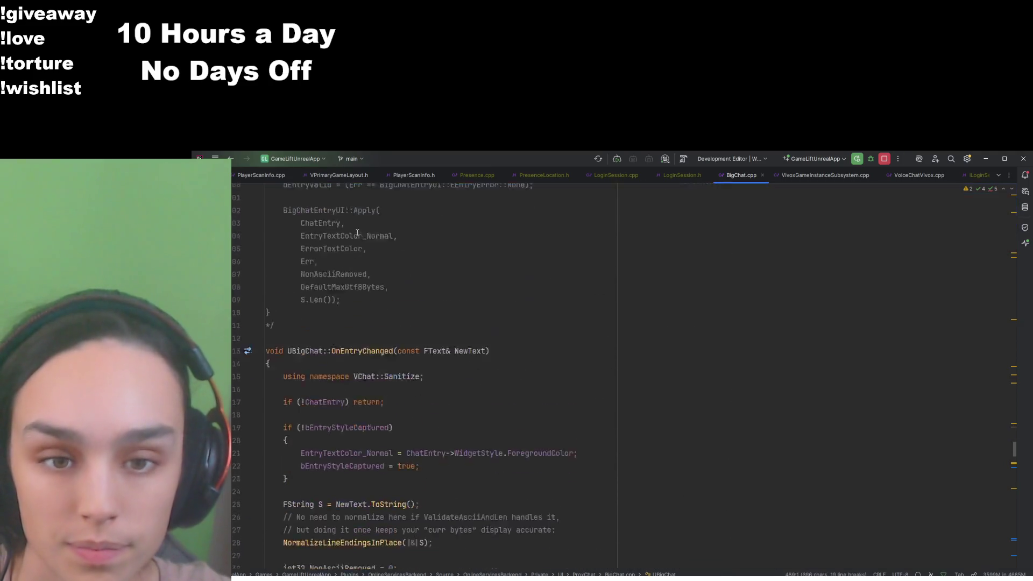
left_click(354, 261, "shift")
key("Delete")
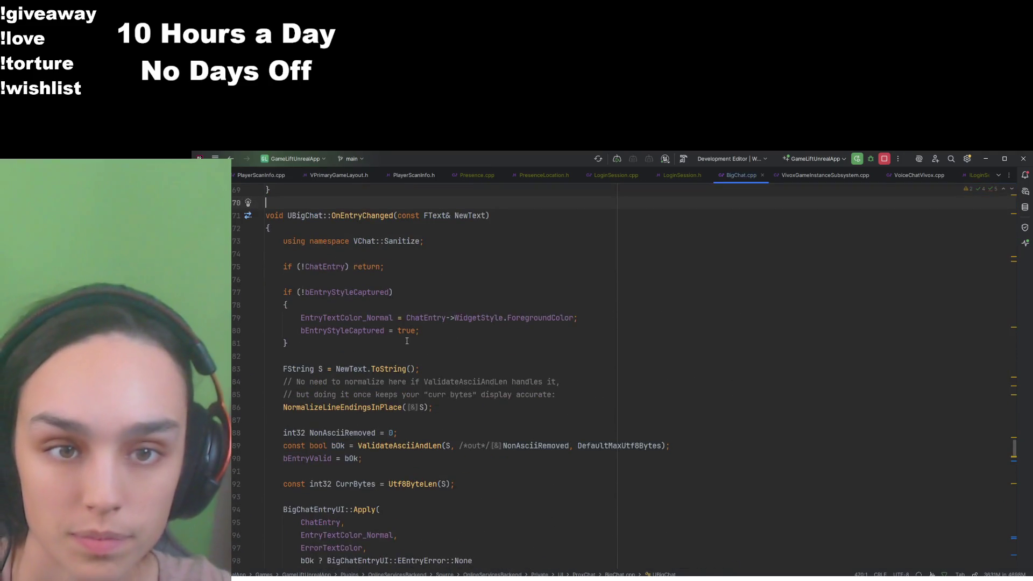
scroll(407, 341, "up", 3)
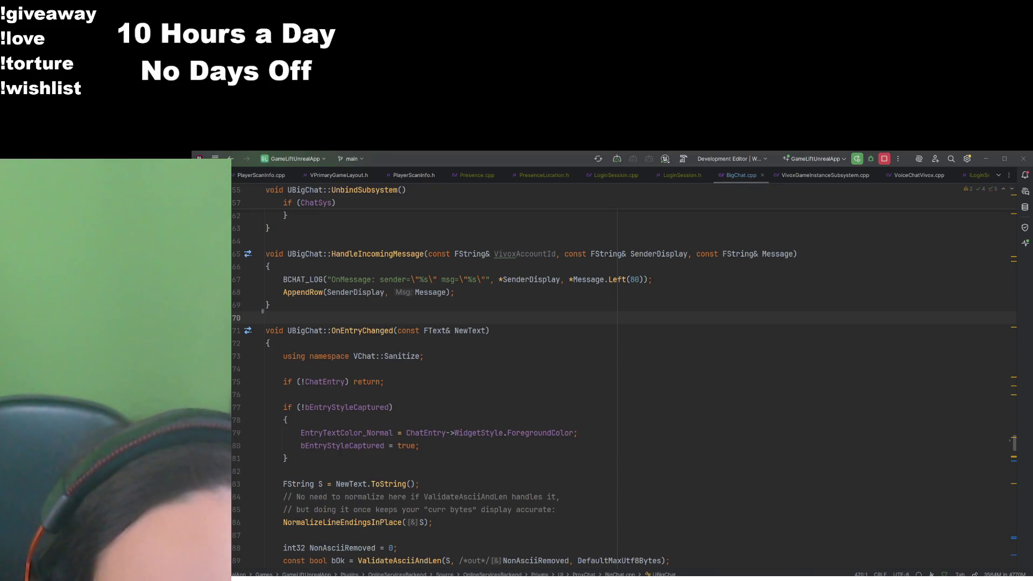
key("alt+Tab")
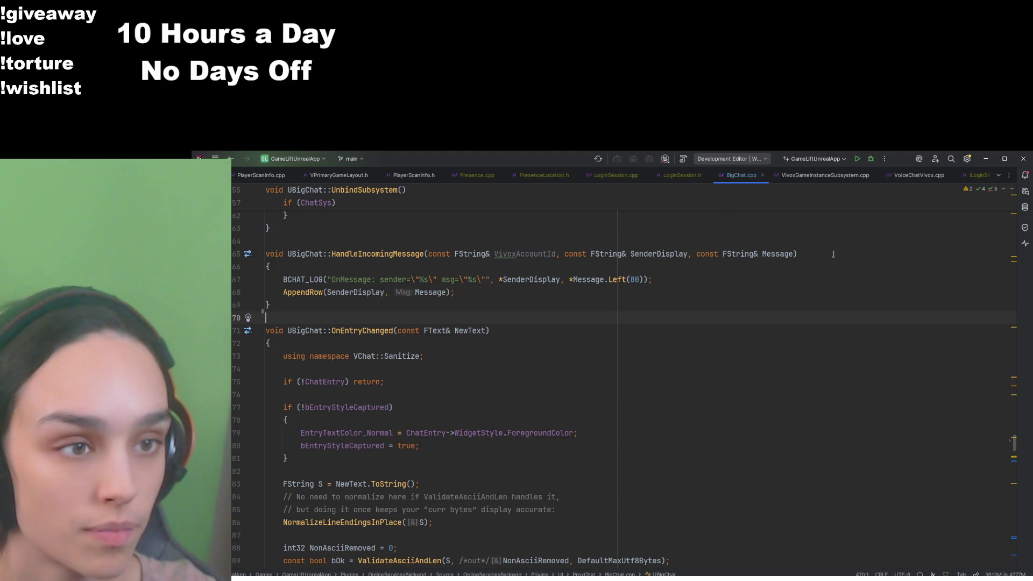
Return focus to the BigChat.cpp code in Rider
left_click(807, 254)
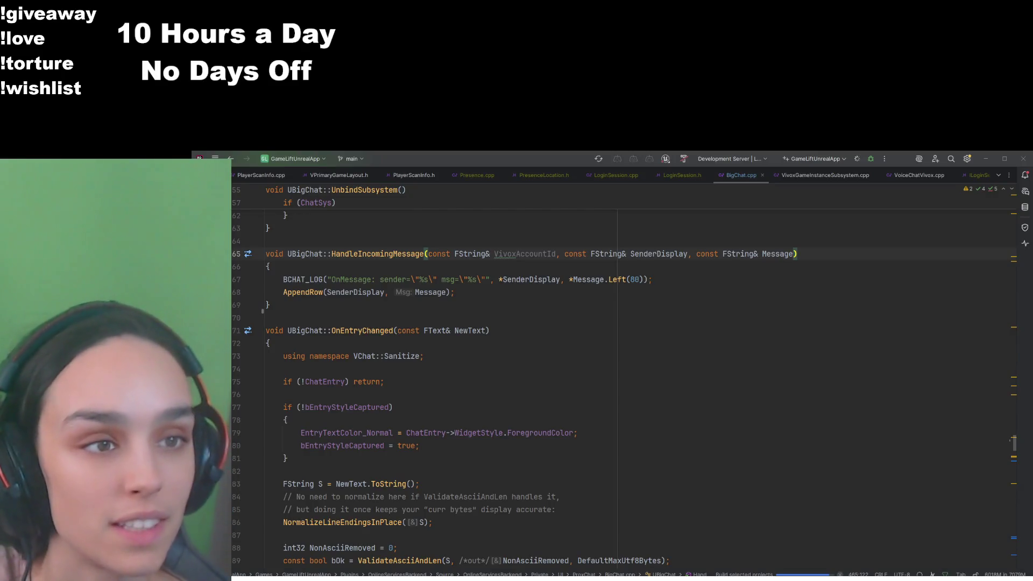
Check the Development Server build result in Rider: succeeded with warnings
key("alt+Tab")
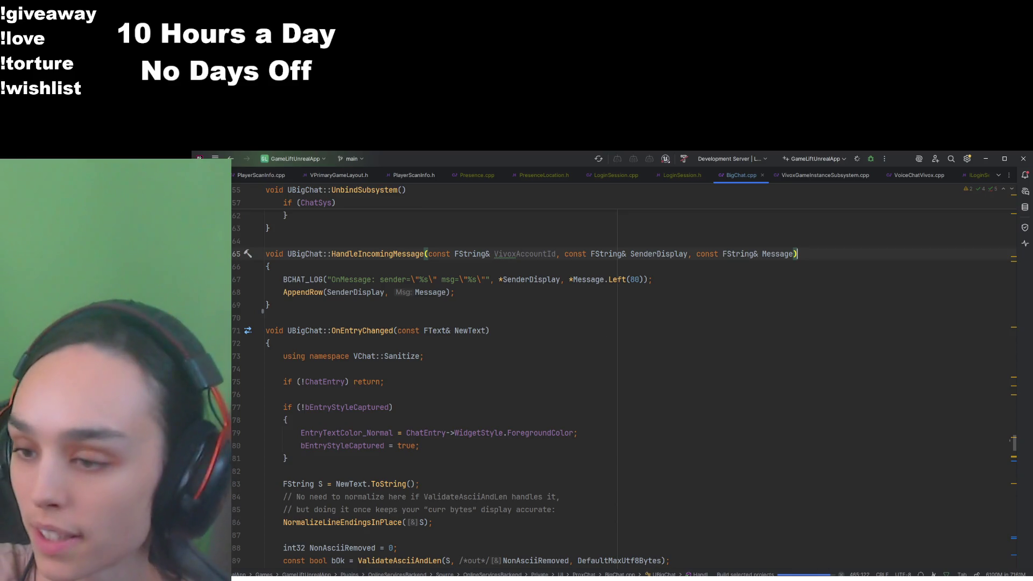
key("alt+Tab")
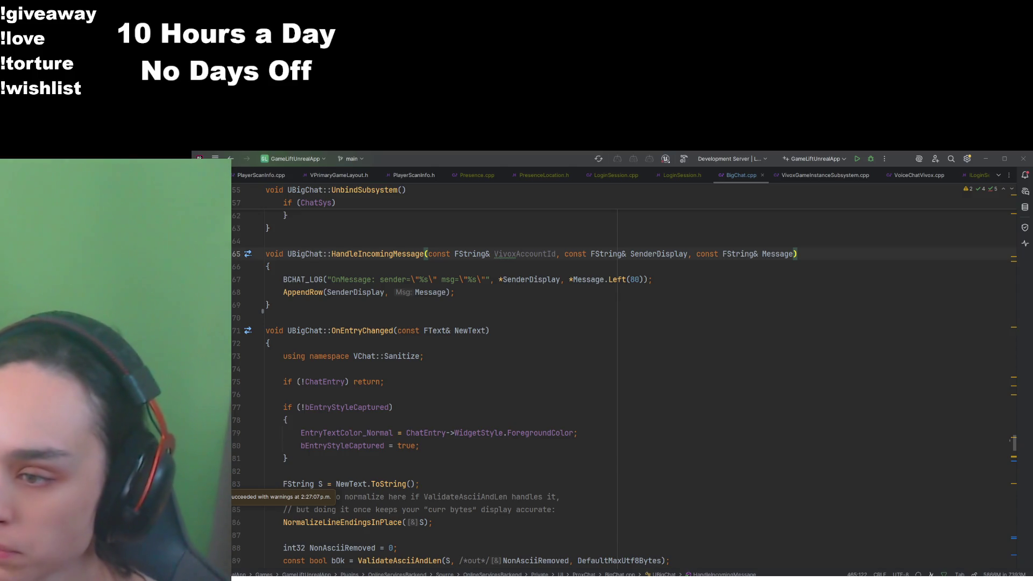
Change Rider's run configuration from Development Server to Development Editor
left_click(770, 178)
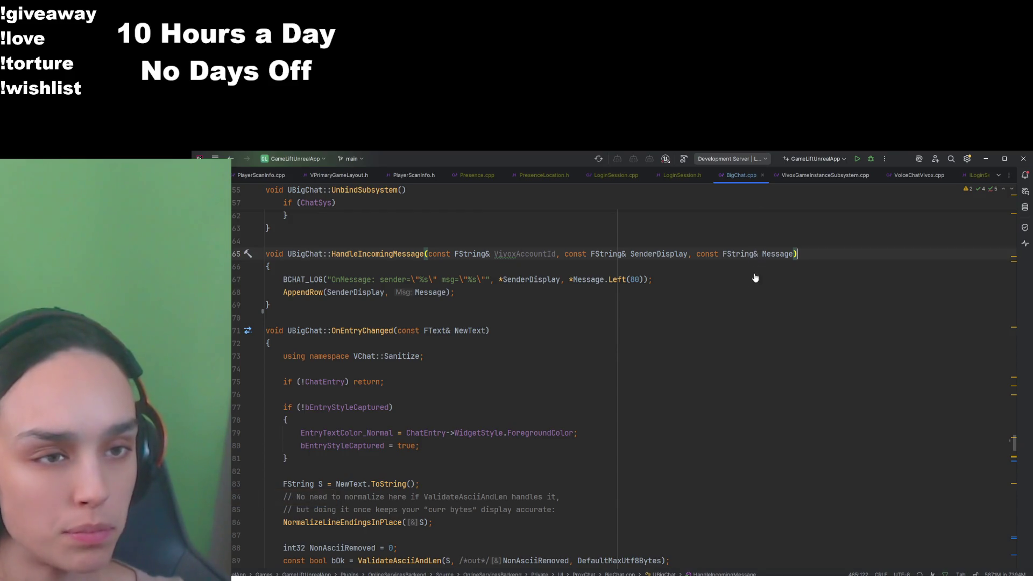
left_click(841, 274)
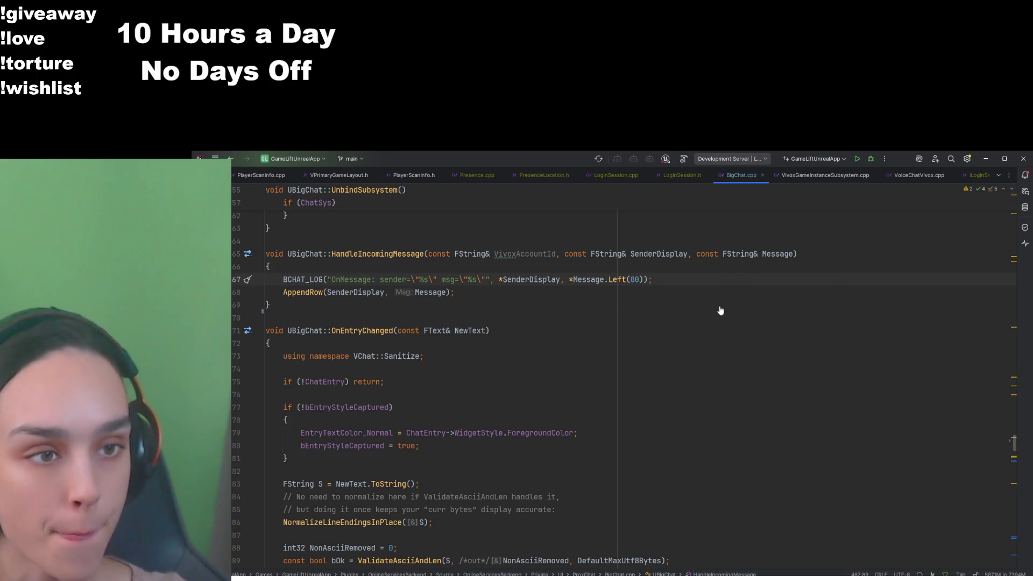
left_click(872, 253)
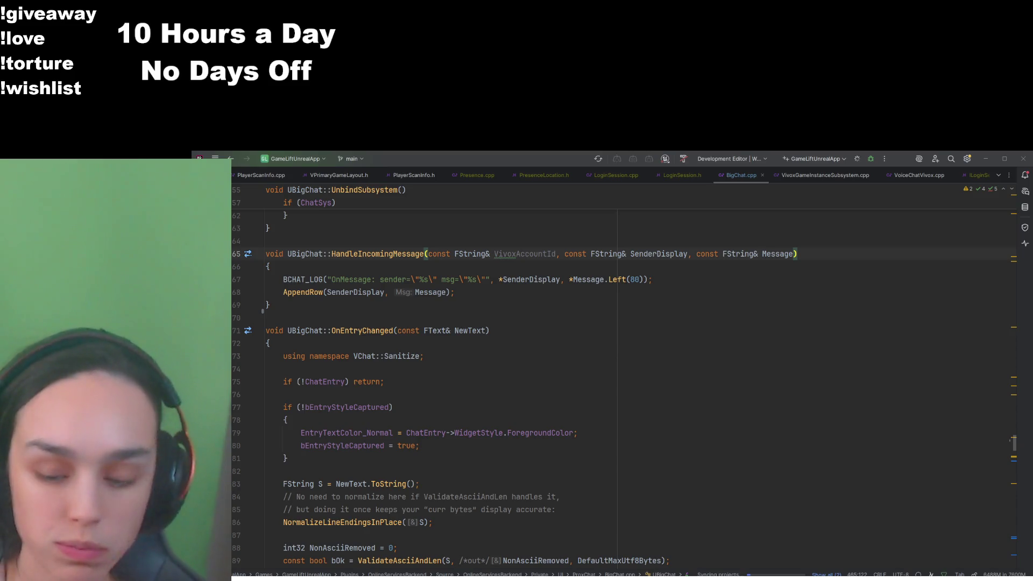
key("alt+Tab")
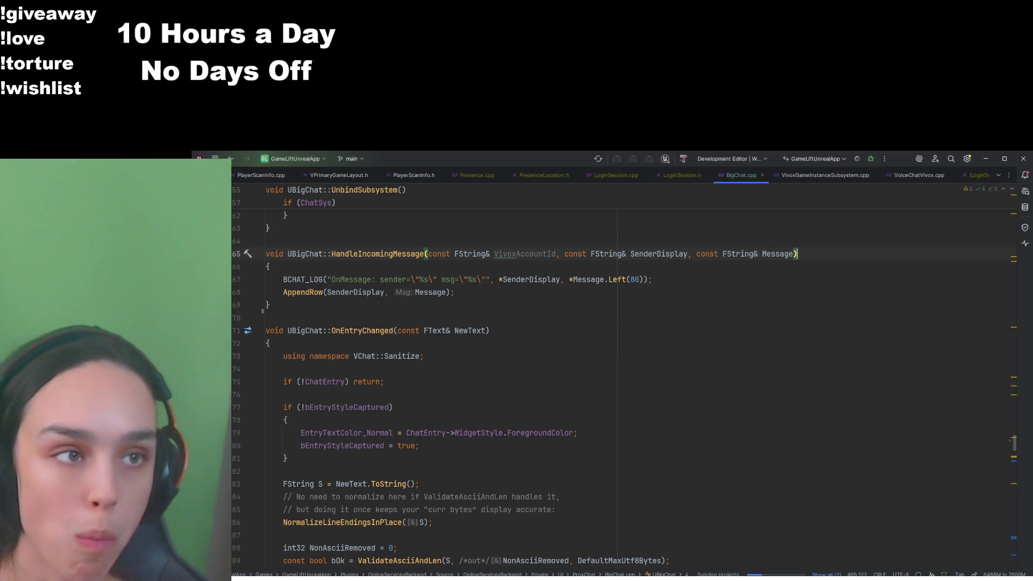
key("alt+Tab")
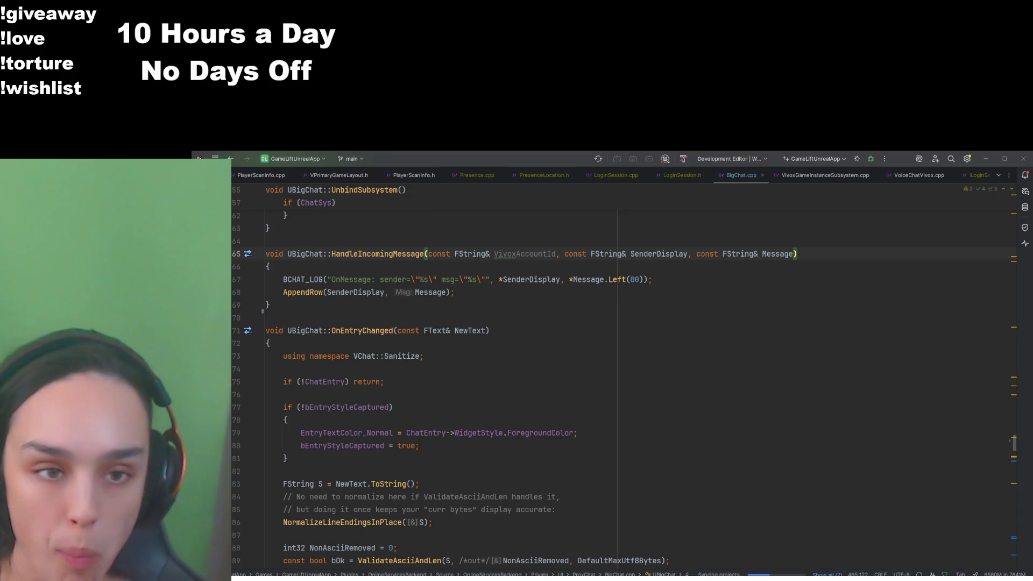
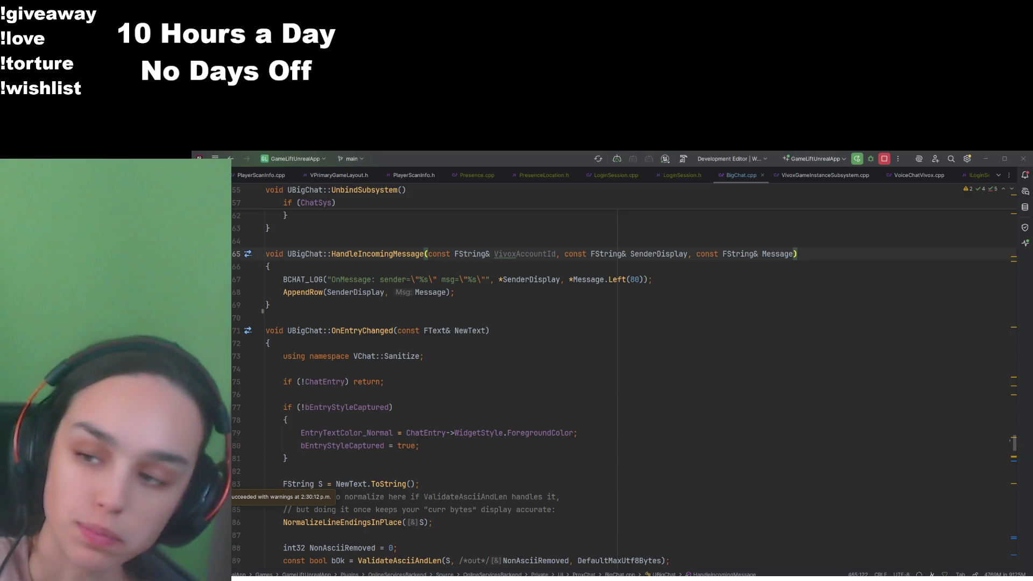
Switch to Rider, focus the BigChat.cpp editor, and close the GameLiftUnrealApp project window
key("alt+Tab")
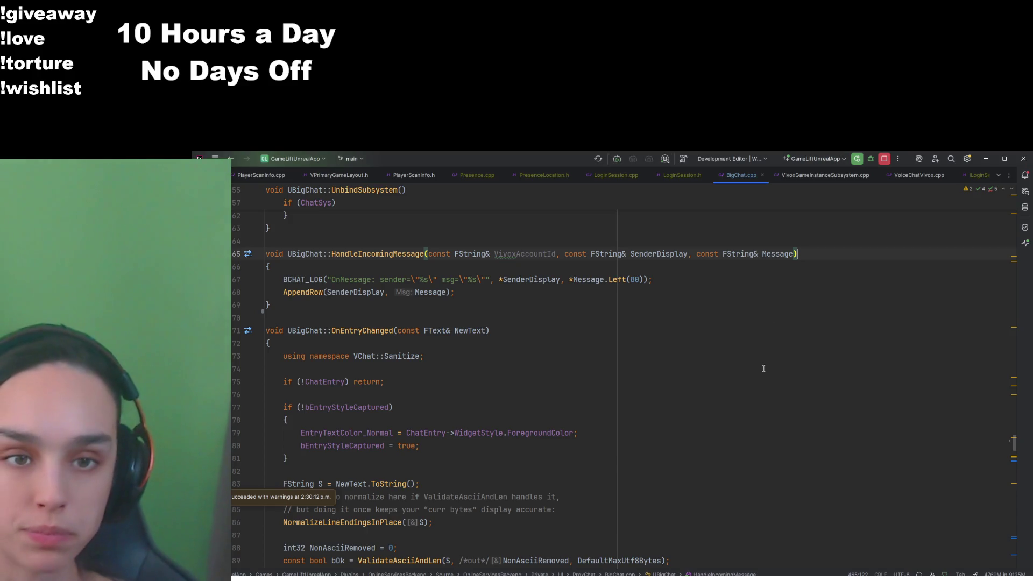
left_click(767, 356)
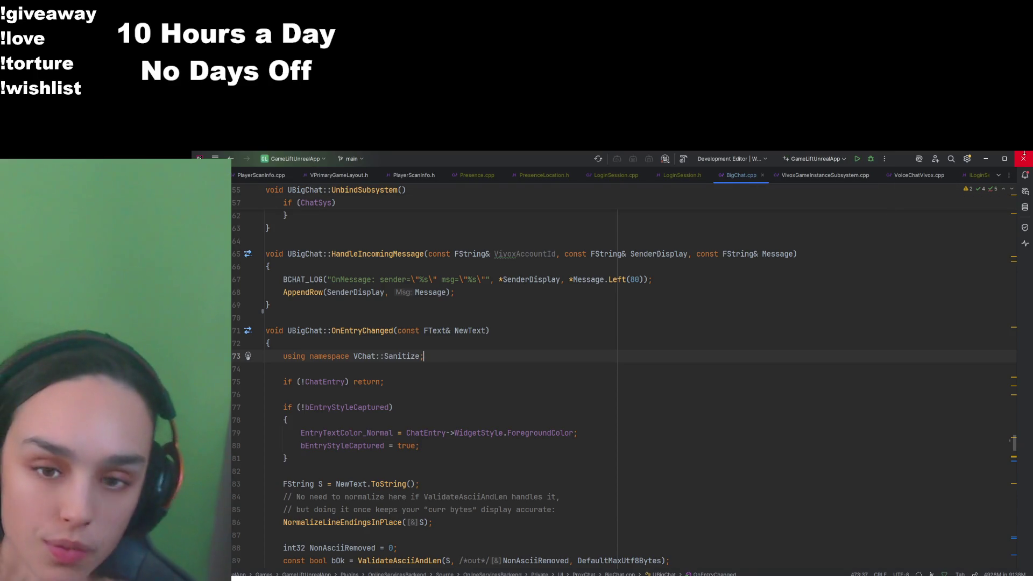
left_click(1024, 157)
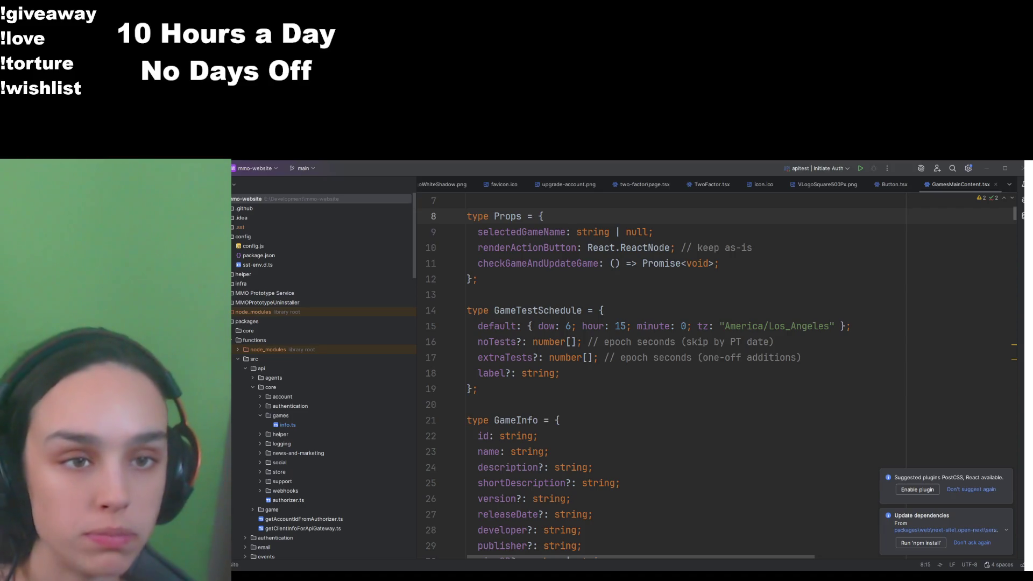
Comment out the old nextWeeklyOccurrence function and paste the rewritten daysAhead version below it
left_click(638, 359)
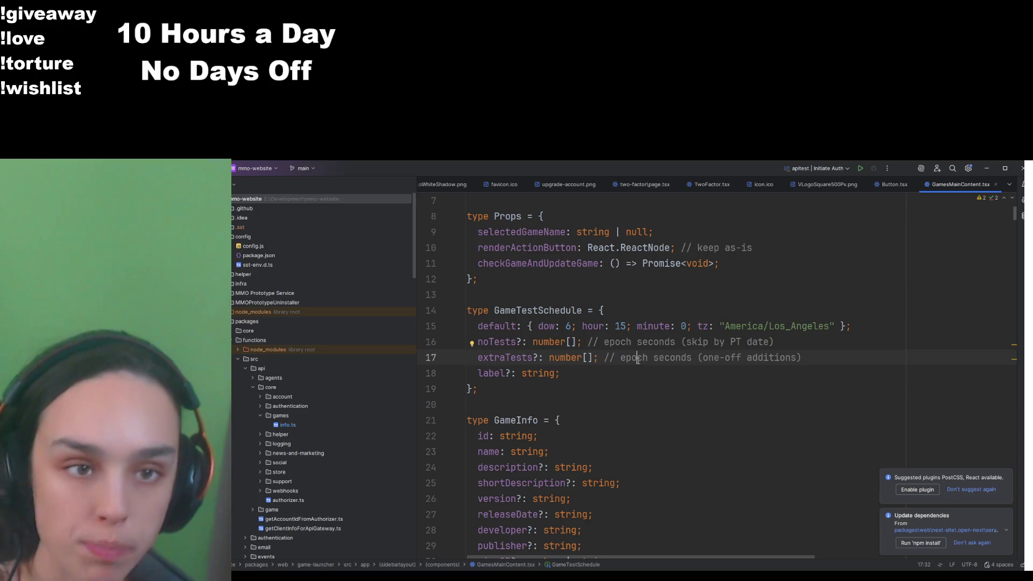
key("ctrl+f")
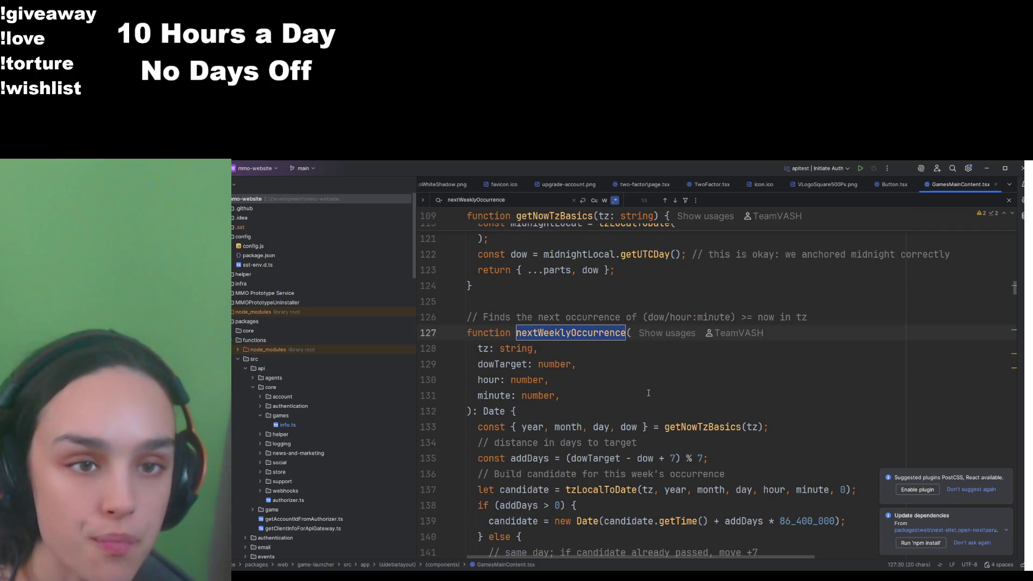
scroll(648, 392, "down", 2)
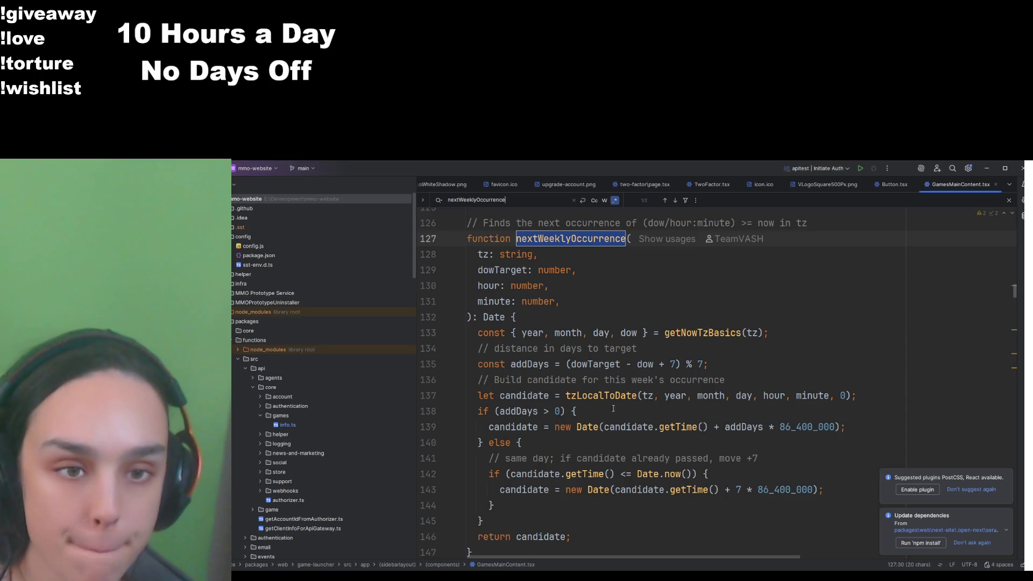
scroll(474, 384, "up", 6)
scroll(473, 385, "down", 3)
mouse_move(468, 380)
left_mouse_down()
mouse_move(538, 398)
mouse_move(511, 446)
mouse_move(521, 466)
left_mouse_up()
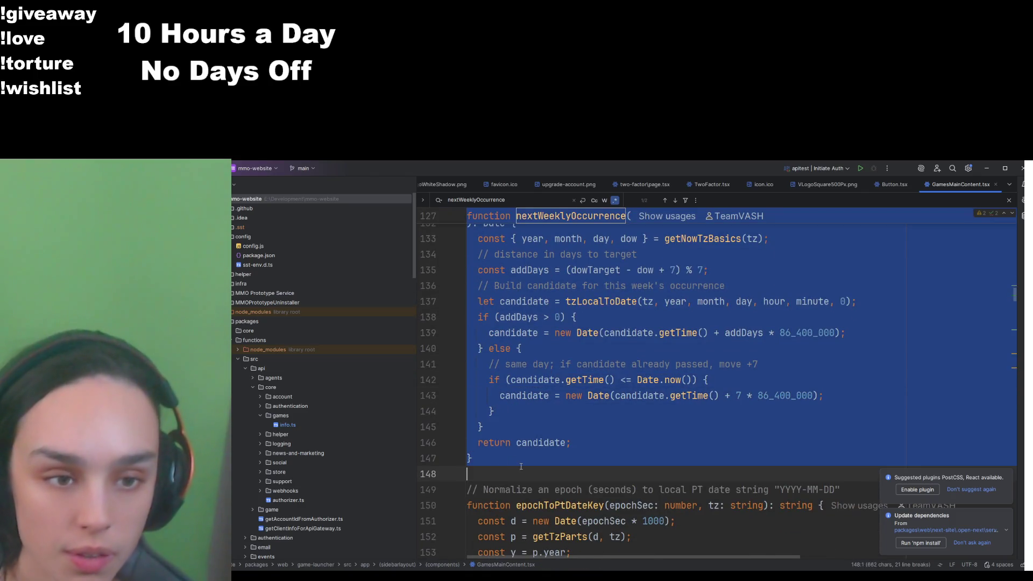
left_click(521, 466)
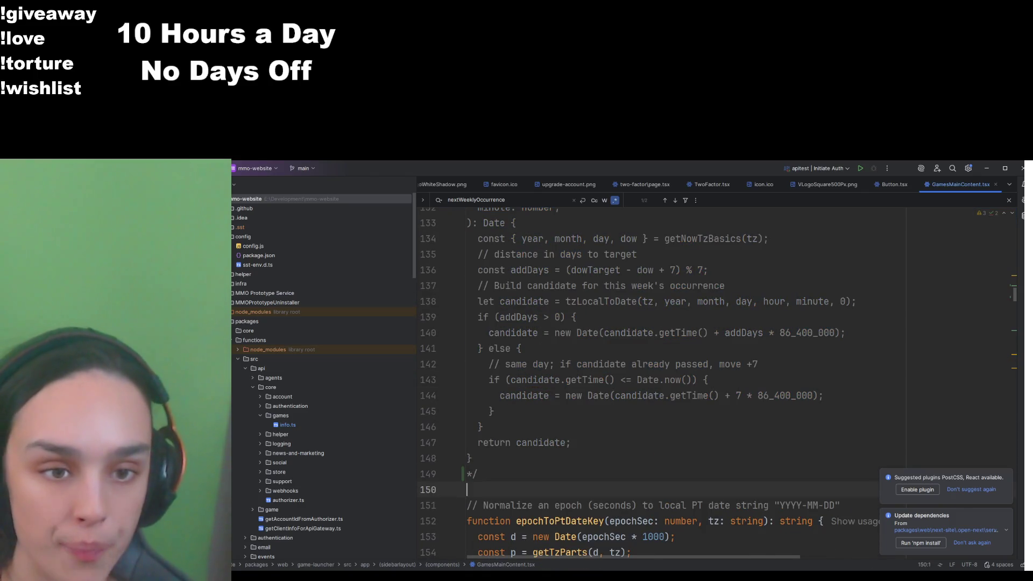
type("function nextWeeklyOccurrence(     tz: string,     dowTarget: number,     hour: number,     minute: number, ): Date {     const now = getNowTzBasics(tz);     // Today at scheduled time (in PT)     const todayAt = tzLocalToDate(tz, now.year, now.month, now.day, hour, minute, 0);      // How many days ahead is the target DOW?     let daysAhead = (dowTarget - now.dow + 7) % 7;      // If it's the same day and the time already passed, push to next week     if (daysAhead === 0 && todayAt.getTime() <= Date.now()) {         daysAhead = 7;     }      // Build by PT calendar date (not by adding ms)     return tzLocalToDate(         tz,         now.year,         now.month,         now.day + daysAhead,         hour,         minute,         0,     ); }")
scroll(685, 443, "up", 4)
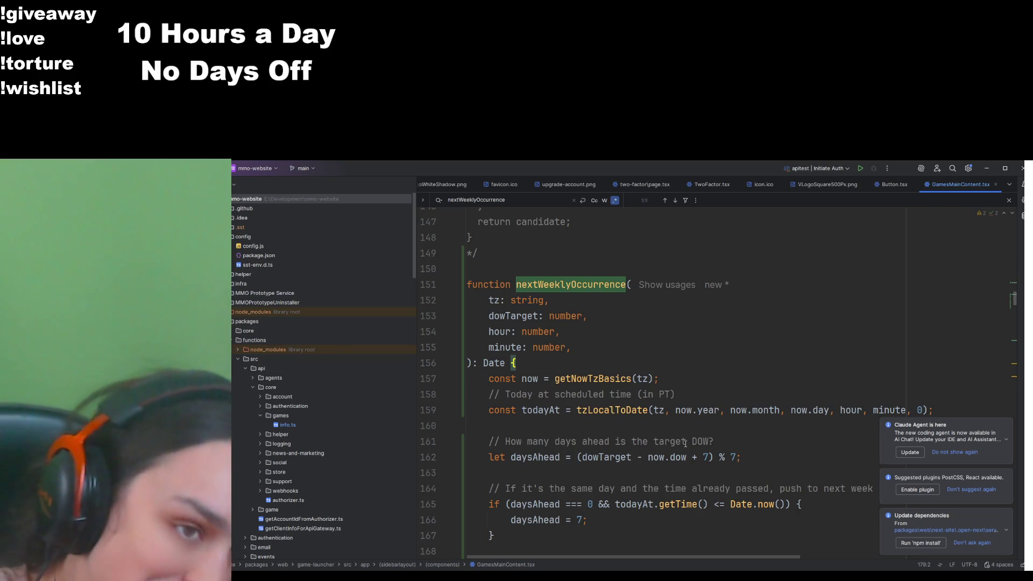
Locate the getNowTzBasics definition and reformat the new nextWeeklyOccurrence code
double_click(603, 379)
key("ctrl+c")
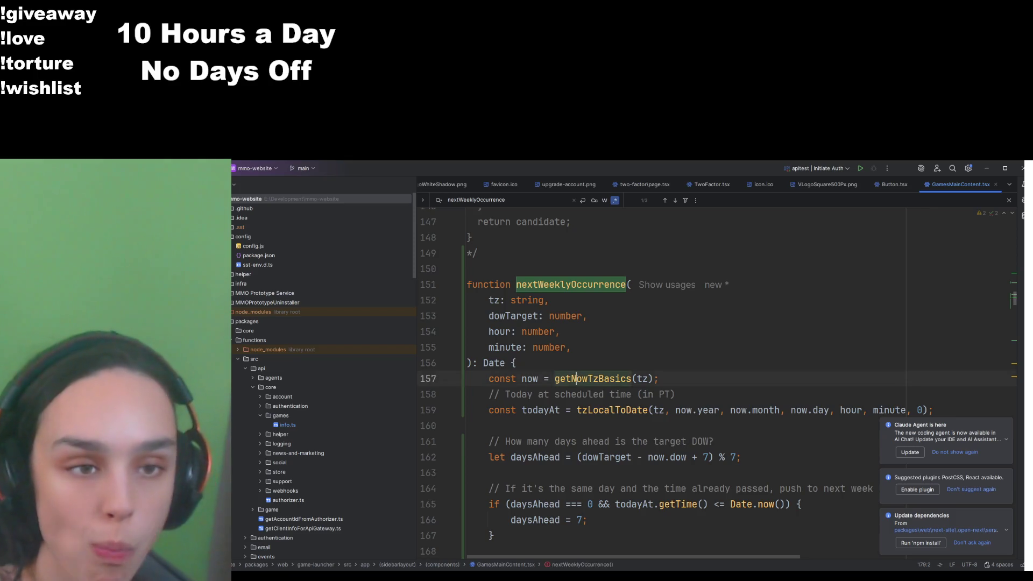
key("ctrl+f")
scroll(602, 387, "down", 1)
scroll(602, 387, "up", 10)
key("Return")
key("Return")
key("Return")
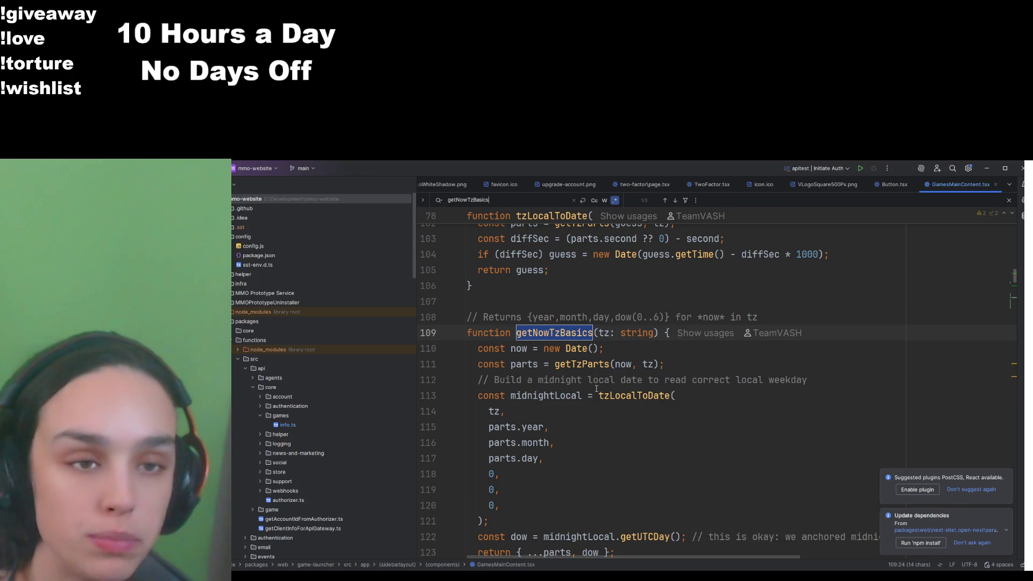
key("Return")
key("Return")
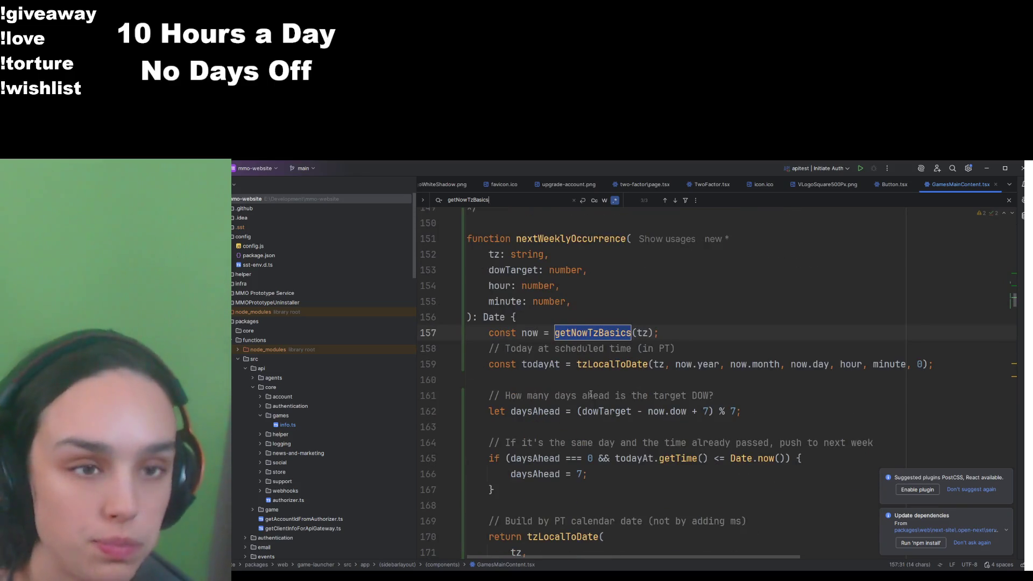
key("ctrl+alt+l")
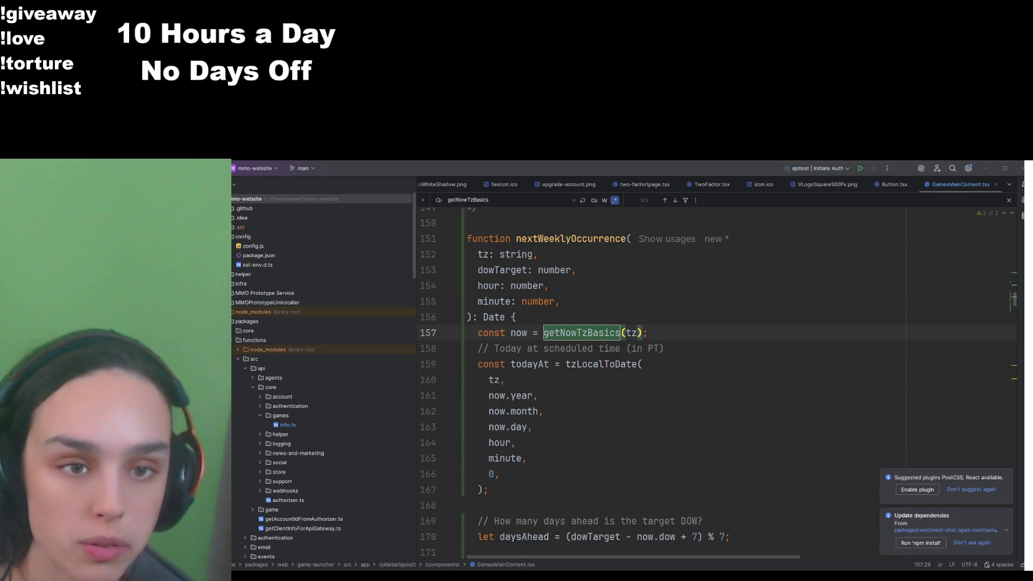
Comment out the old computeNextTest, paste the PT calendar-week version below it, and reformat
key("ctrl+f")
type("computeNextTest")
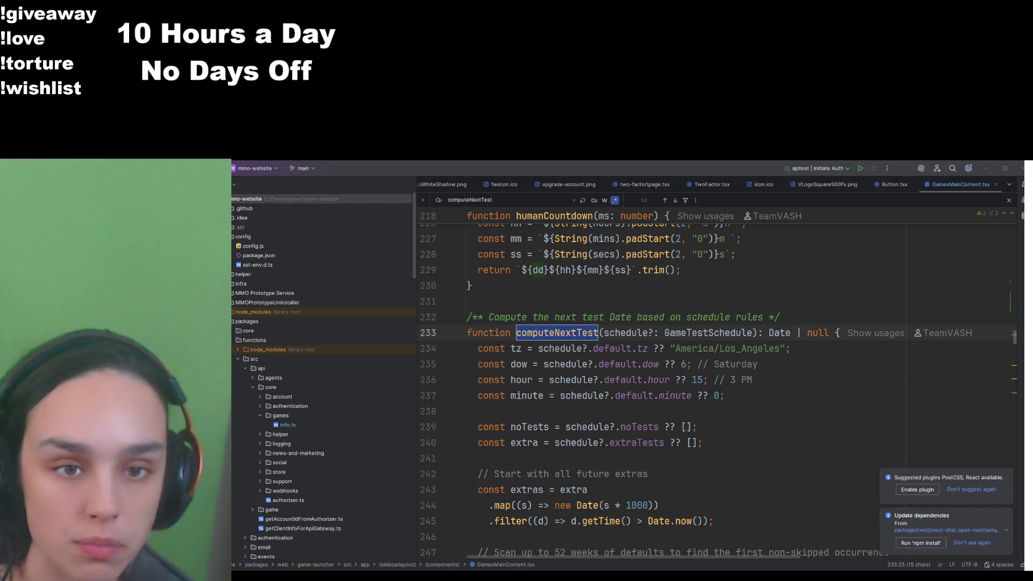
key("alt+Tab")
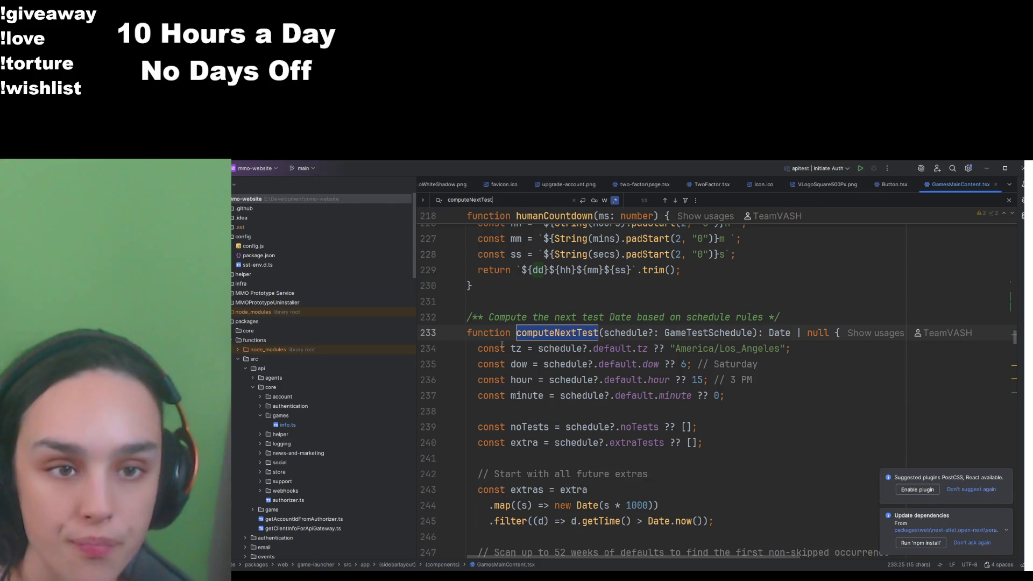
mouse_move(468, 332)
left_mouse_down()
mouse_move(538, 347)
mouse_move(518, 471)
left_mouse_up()
key("ctrl+v")
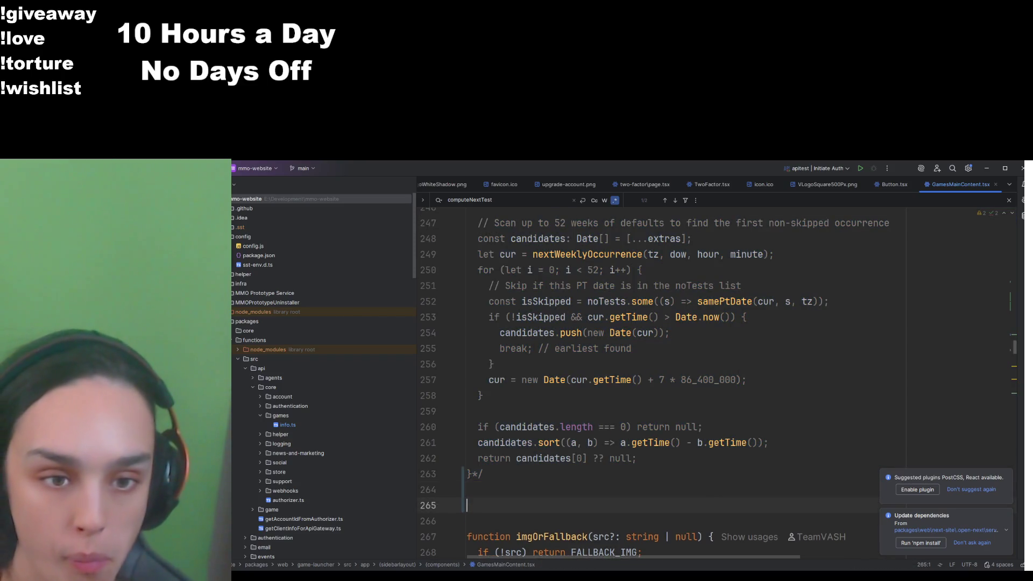
key("ctrl+alt+l")
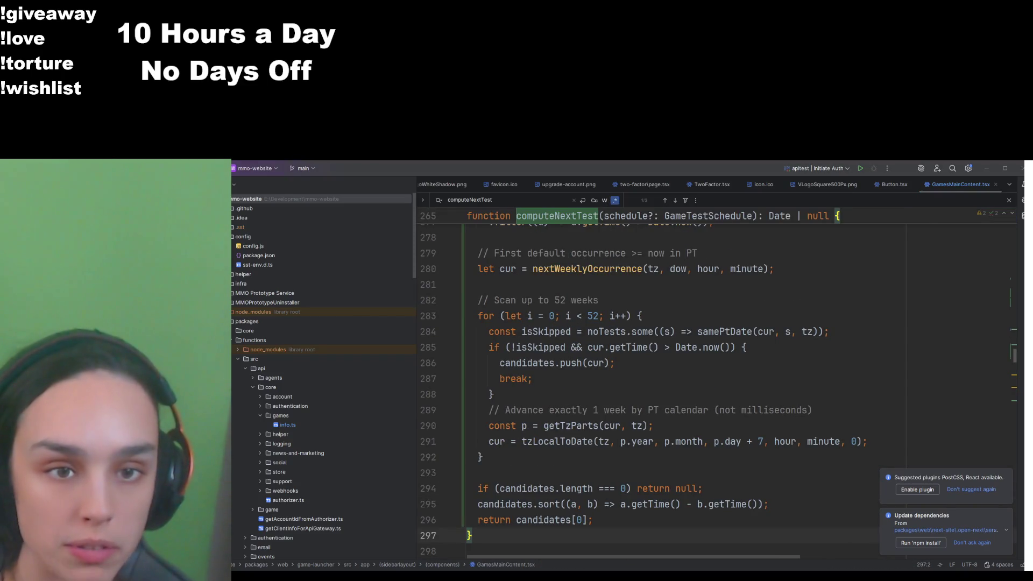
left_click(623, 441)
Find the getNowTzBasics function and select its whole body
key("ctrl+f")
key("ctrl+v")
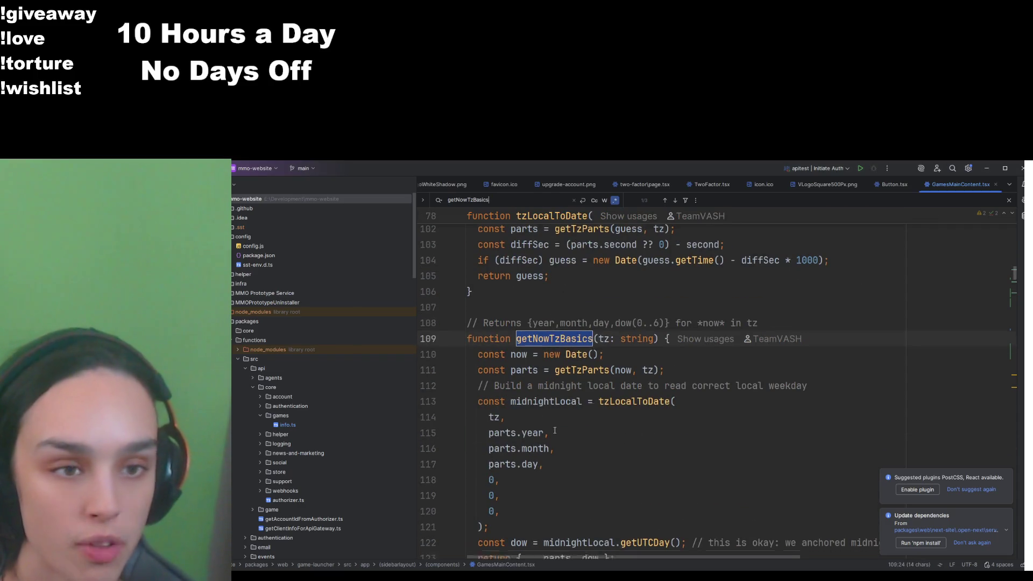
scroll(425, 377, "down", 2)
left_click_drag(427, 469, 421, 258)
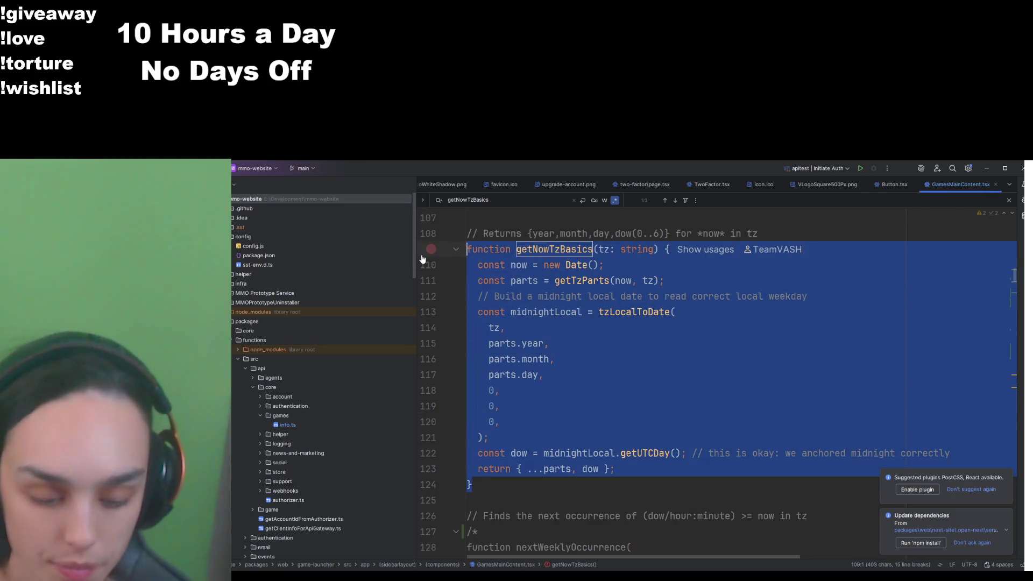
Comment out the midnight getNowTzBasics, paste the local-noon version below it, and reformat
key("ctrl+shift+slash")
left_click(556, 481)
key("Return")
key("ctrl+v")
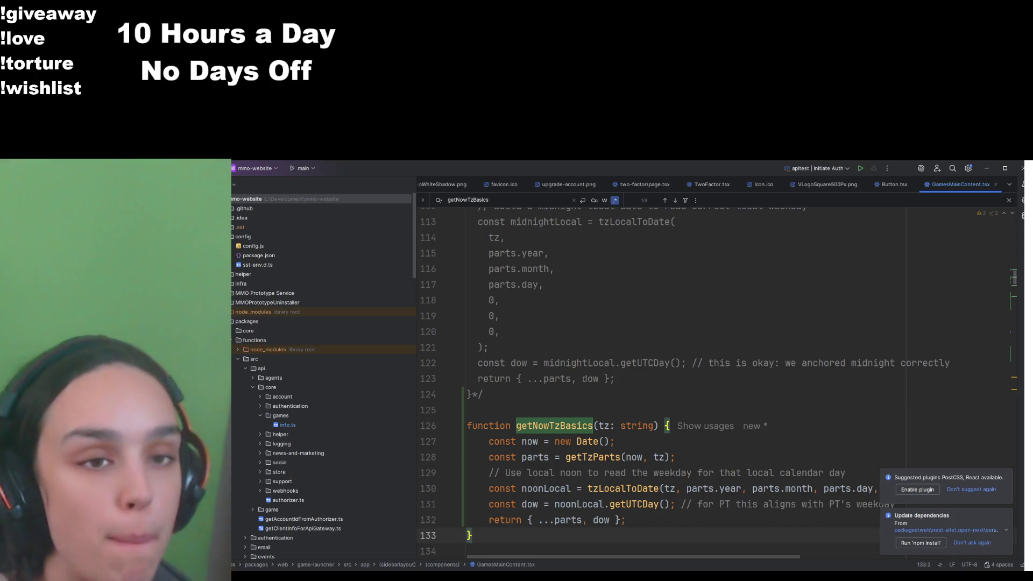
key("ctrl+alt+l")
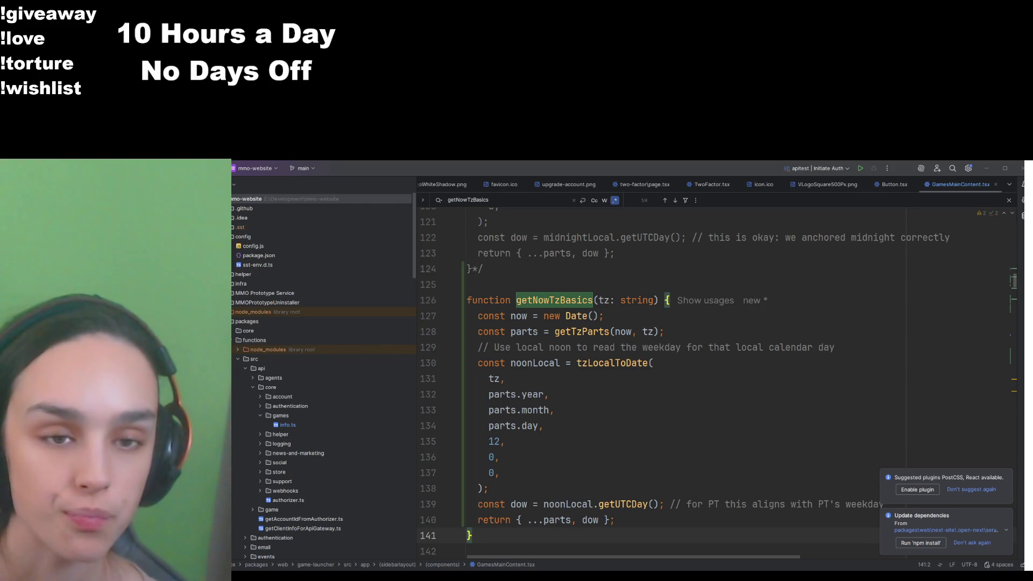
scroll(602, 402, "up", 1)
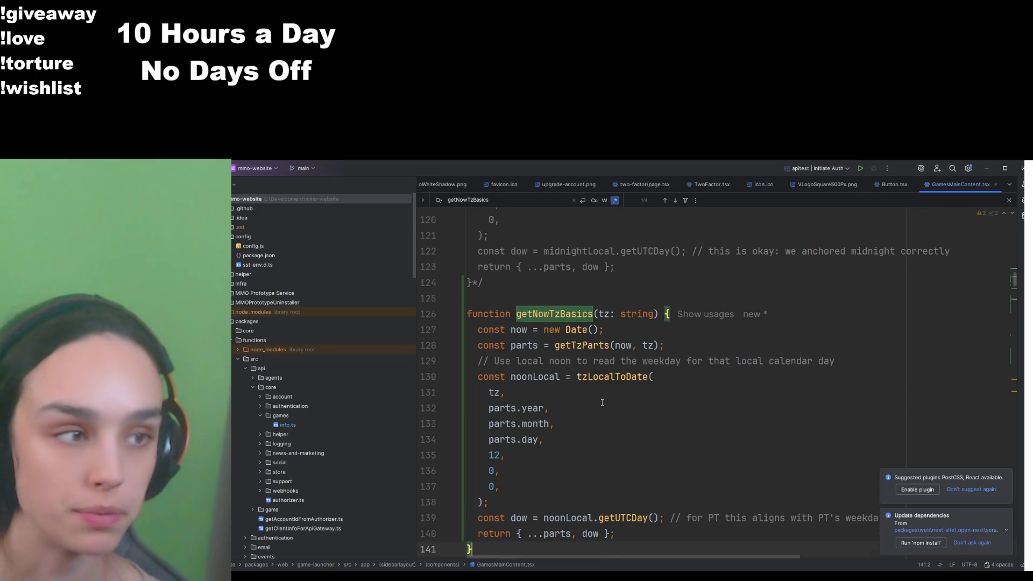
scroll(602, 403, "up", 5)
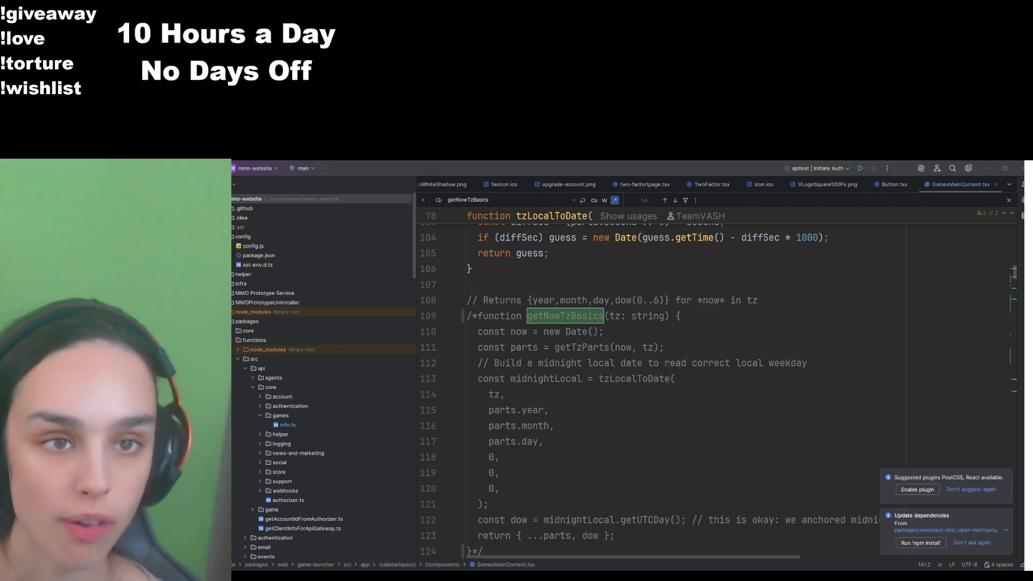
Change isGameLauncherDev to false in config.js
double_click(253, 245)
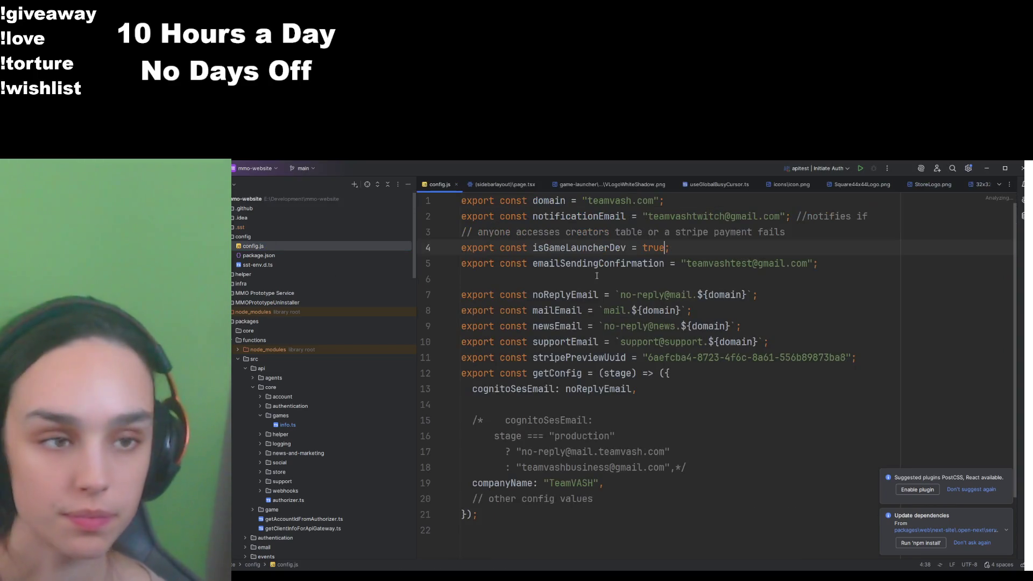
key("BackSpace")
key("BackSpace")
key("BackSpace")
type("false")
Open the game-launcher package.json from the Project tree
left_click(719, 184)
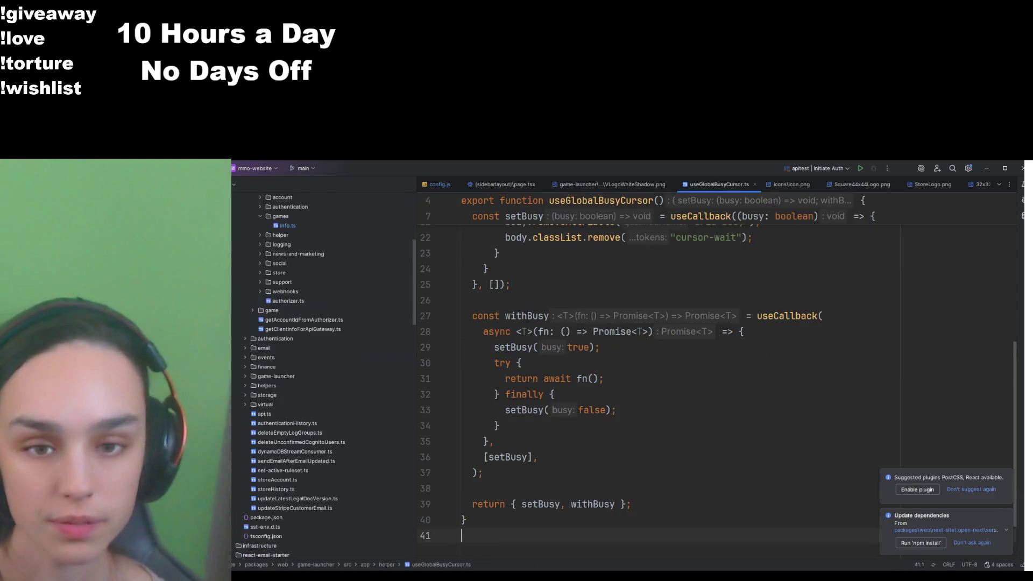
scroll(301, 366, "down", 10)
scroll(263, 377, "down", 10)
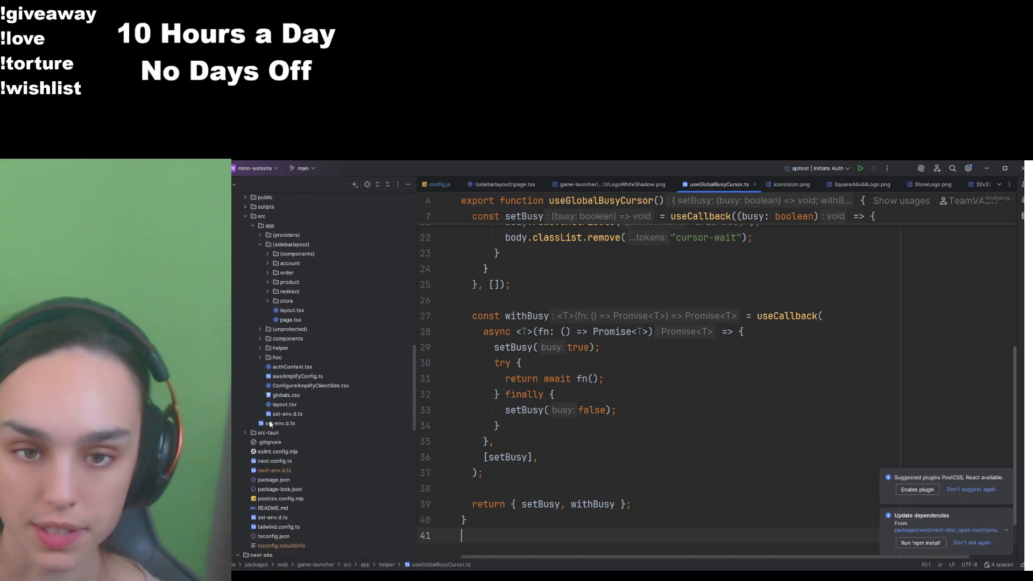
scroll(270, 415, "down", 5)
double_click(274, 395)
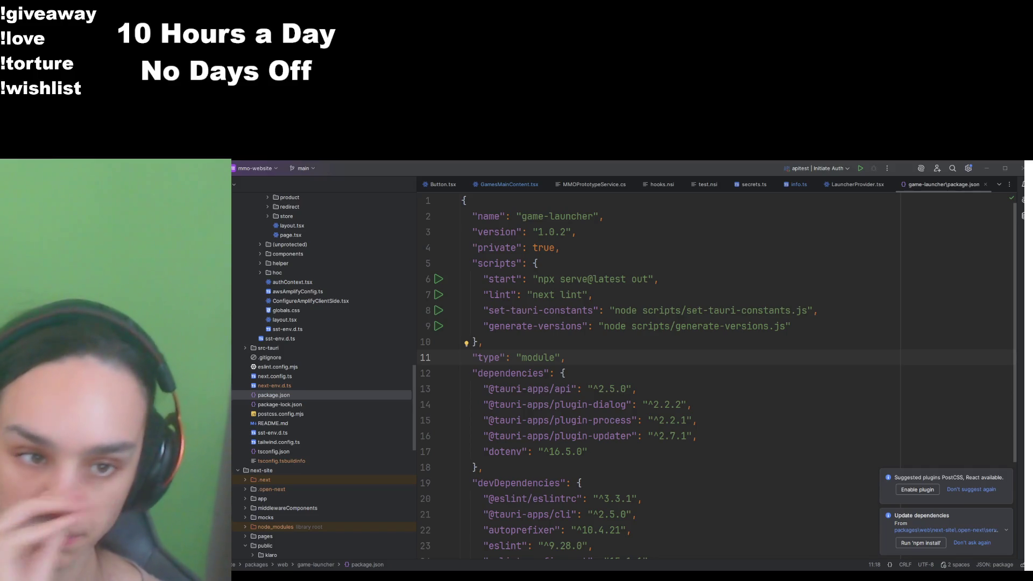
Paste the tauri, tauri:build and dev scripts, each on its own line
key("alt+Tab")
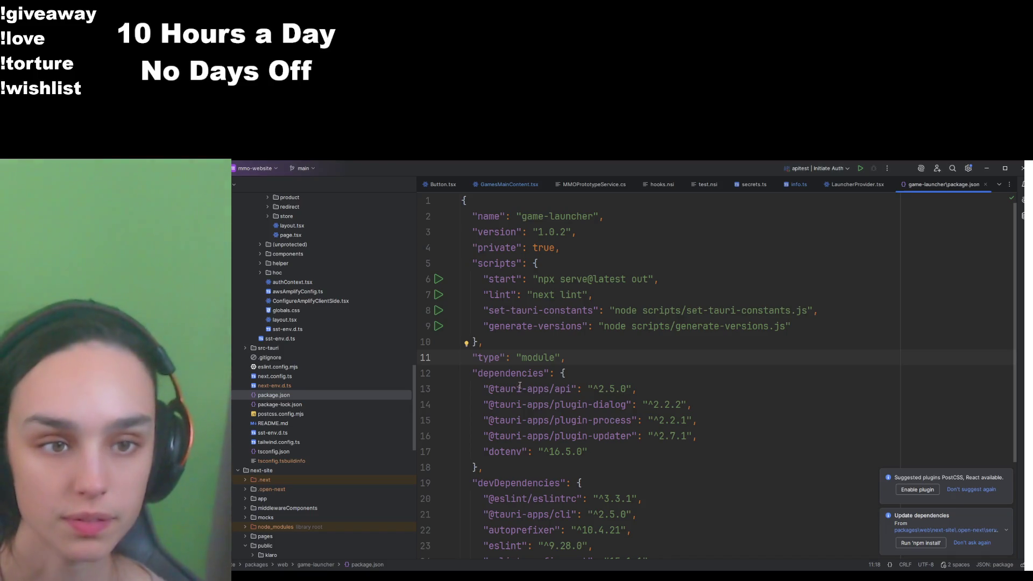
left_click(577, 271)
key("Return")
key("ctrl+v")
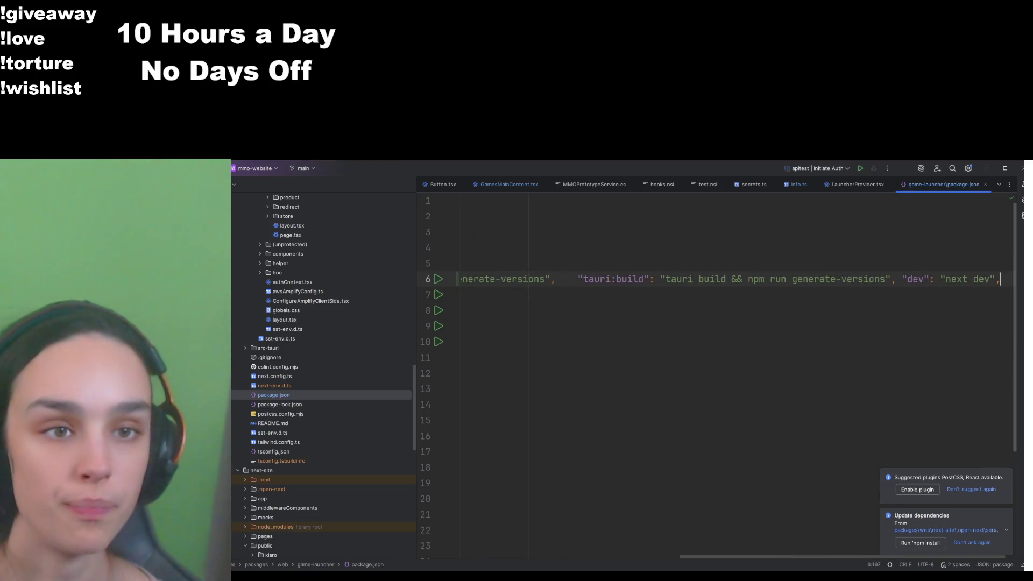
left_click(577, 279)
key("Return")
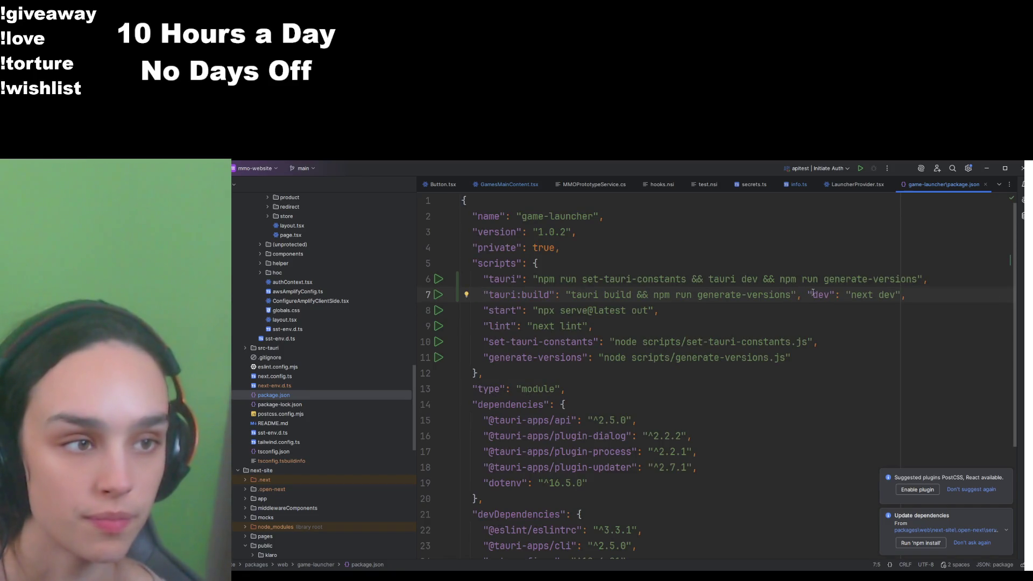
left_click(801, 295)
key("Return")
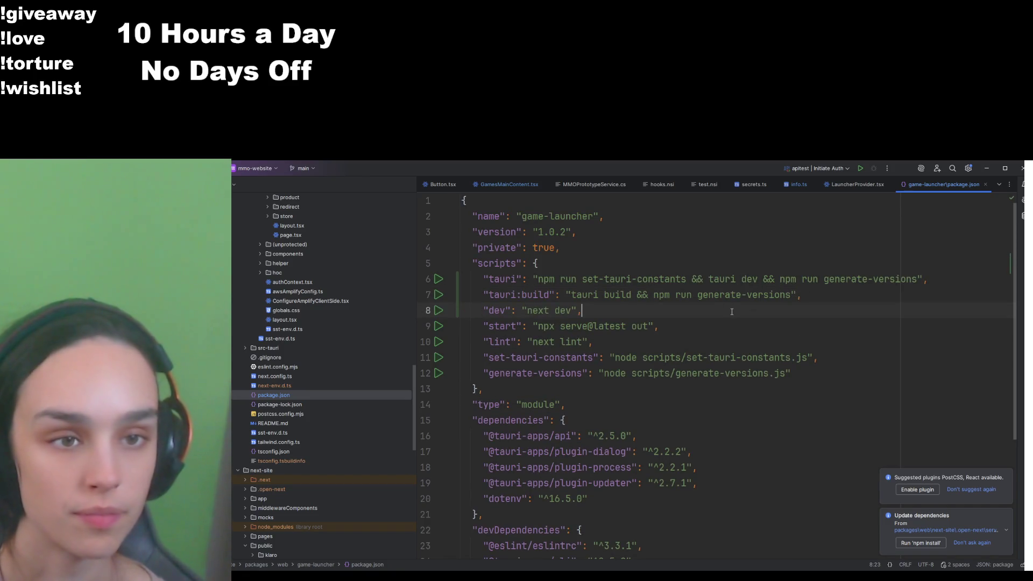
Add a "build": "next build" script after dev
key("Return")
type("\"build")
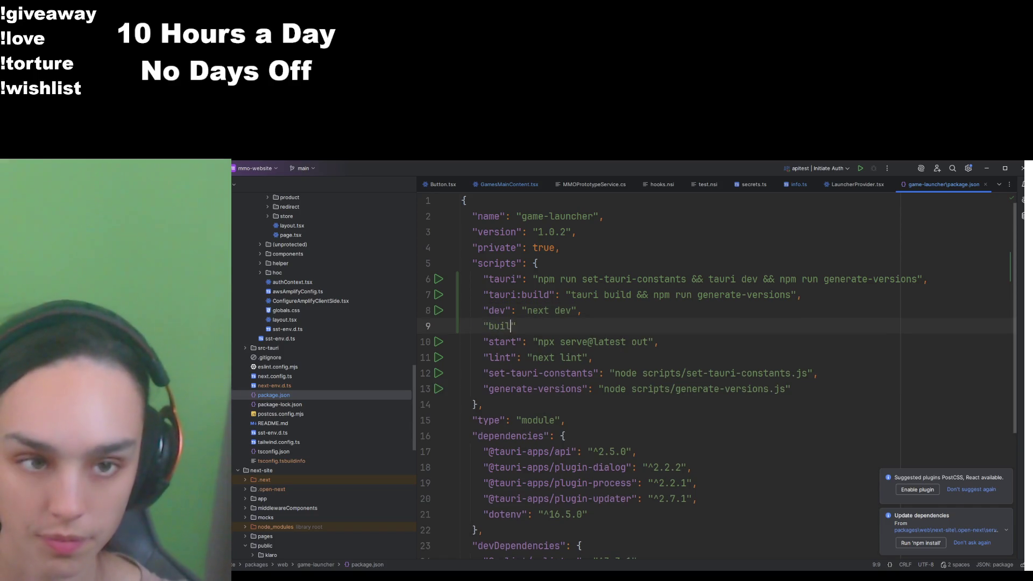
type("\": \"next b")
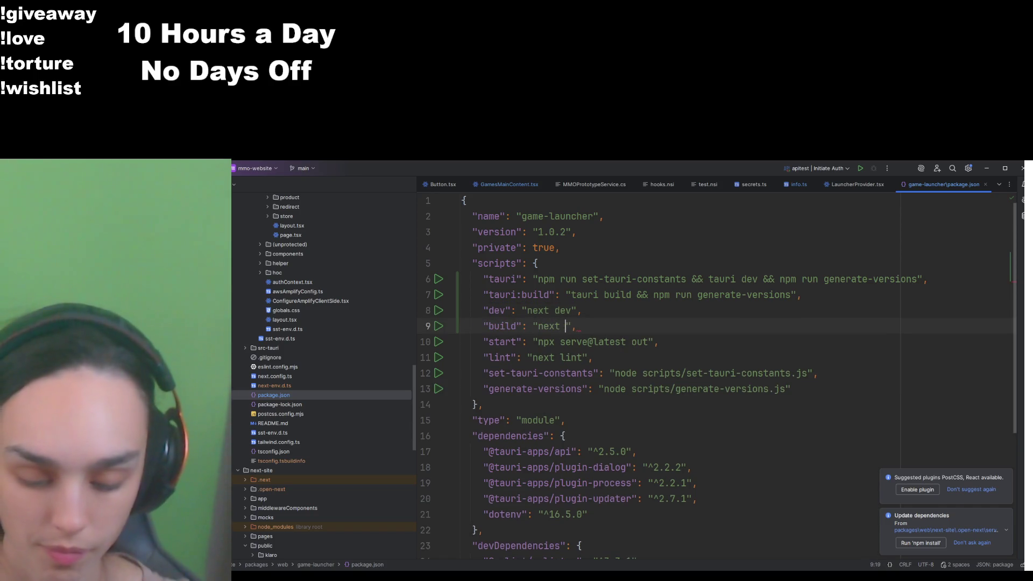
type("uiuld")
key("BackSpace")
key("BackSpace")
key("BackSpace")
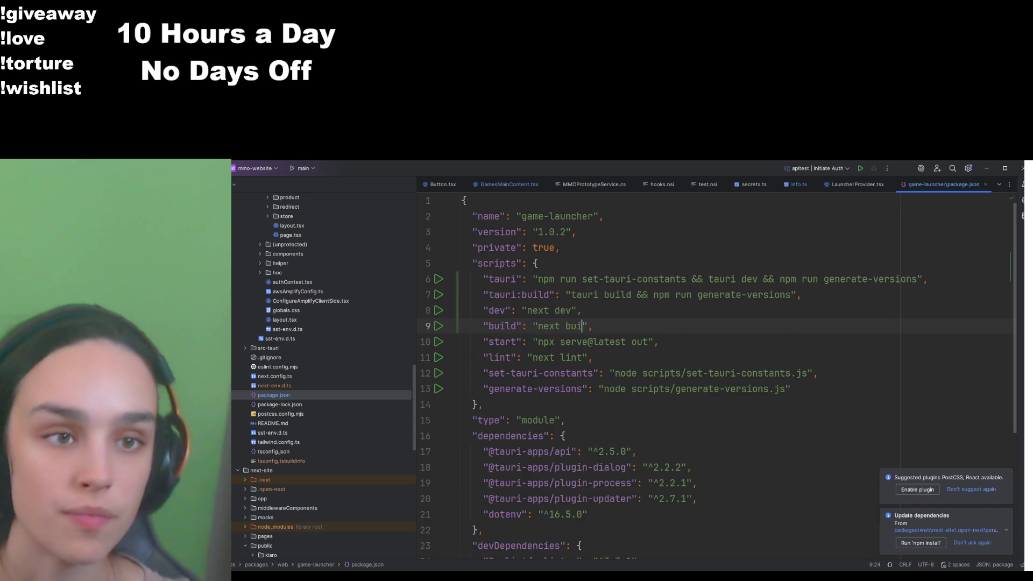
type("ld")
left_click(682, 312)
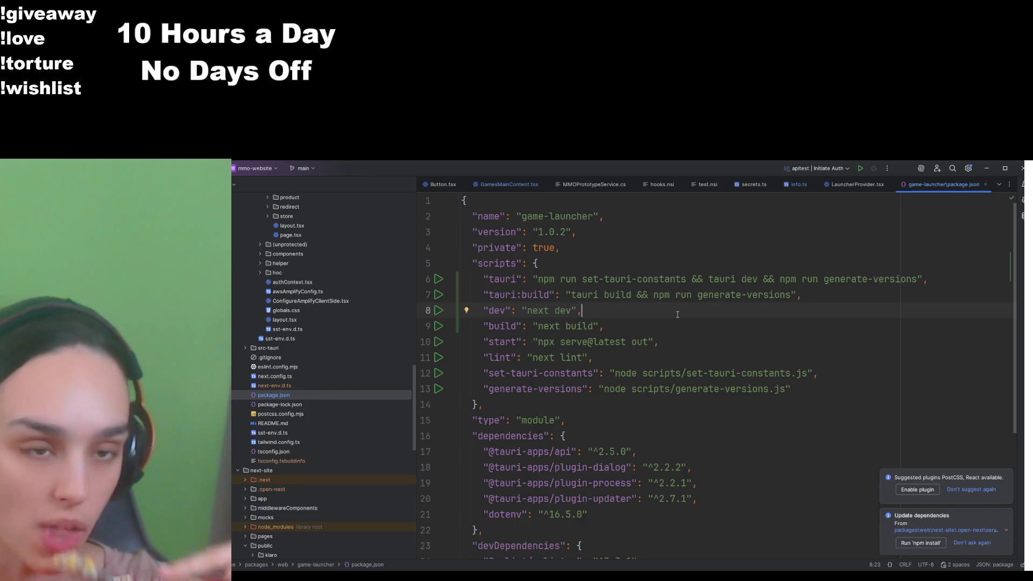
Open next-site's package.json from the web folder, then view the game-launcher icon.png preview
scroll(261, 412, "down", 15)
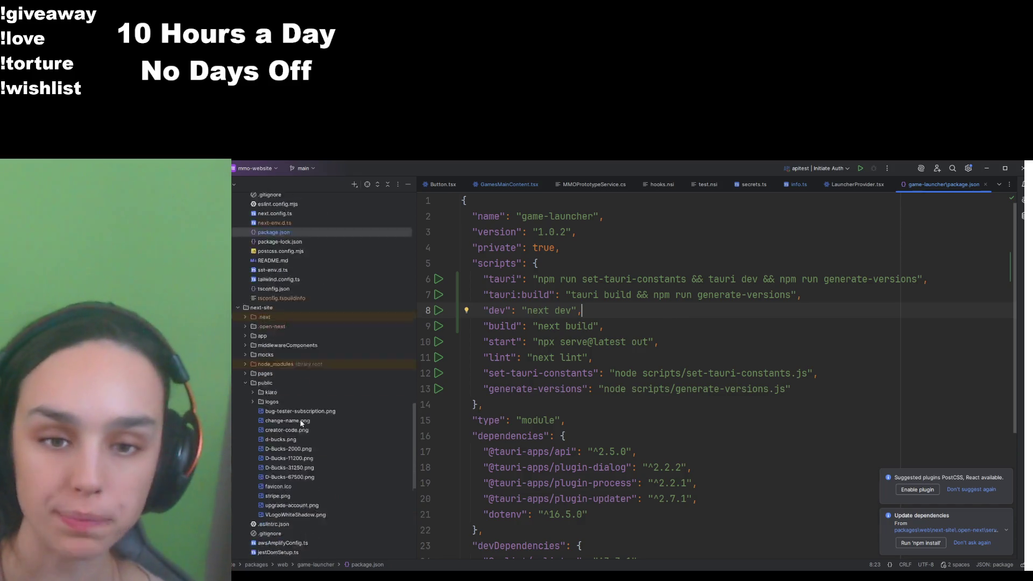
scroll(260, 414, "up", 10)
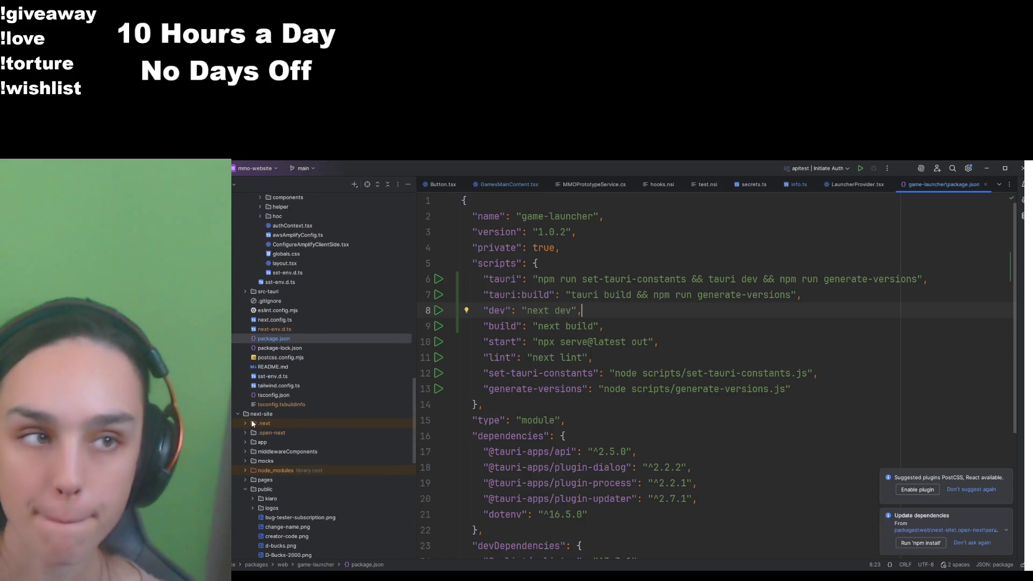
scroll(252, 425, "up", 12)
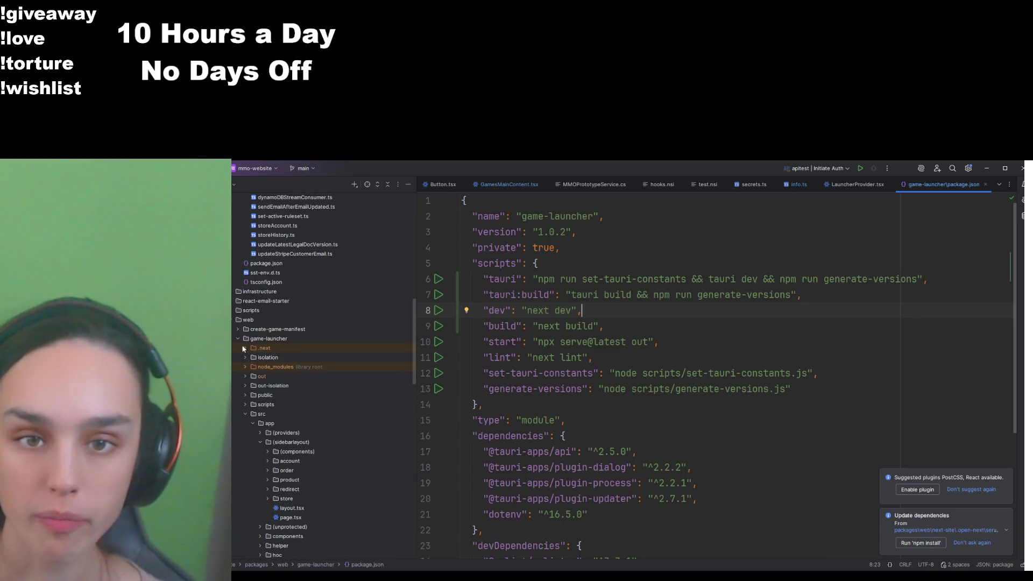
left_click(238, 320)
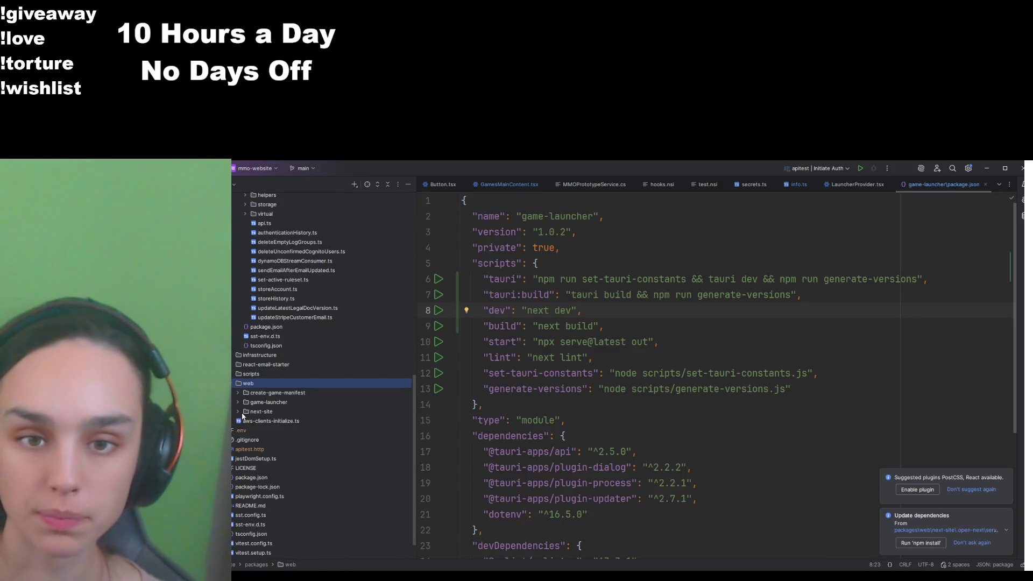
left_click(232, 383)
scroll(269, 376, "down", 5)
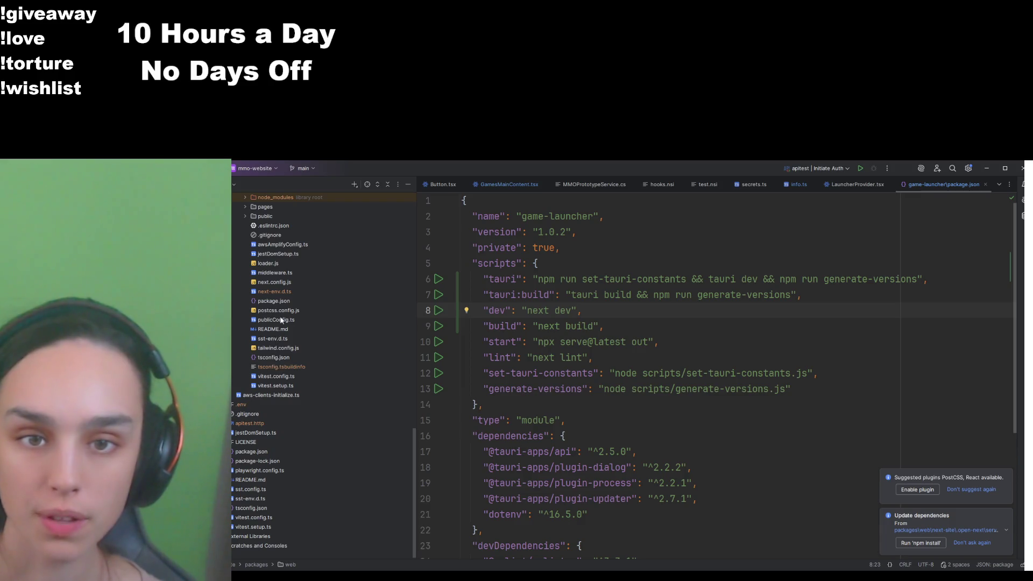
double_click(273, 301)
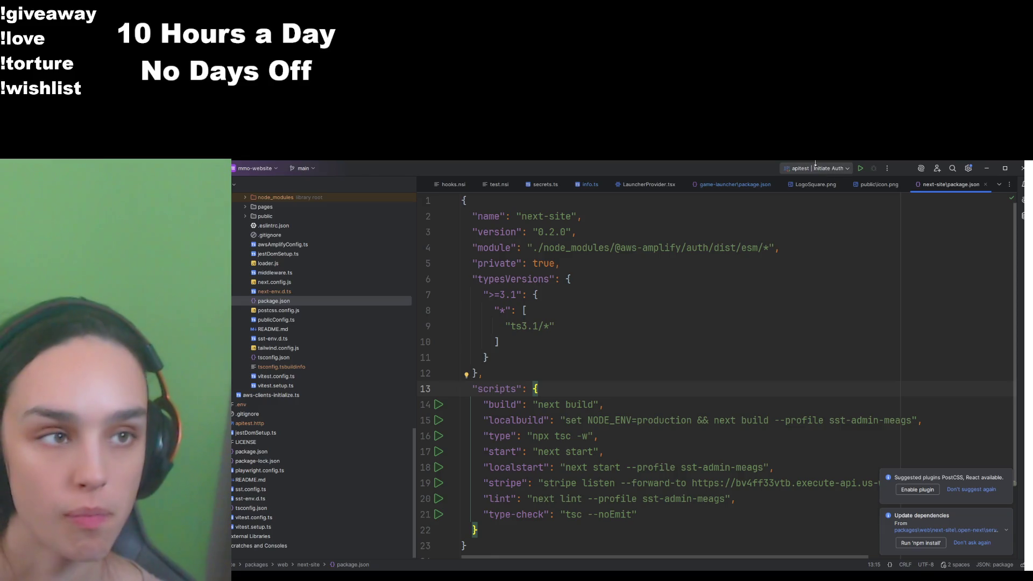
left_click(880, 184)
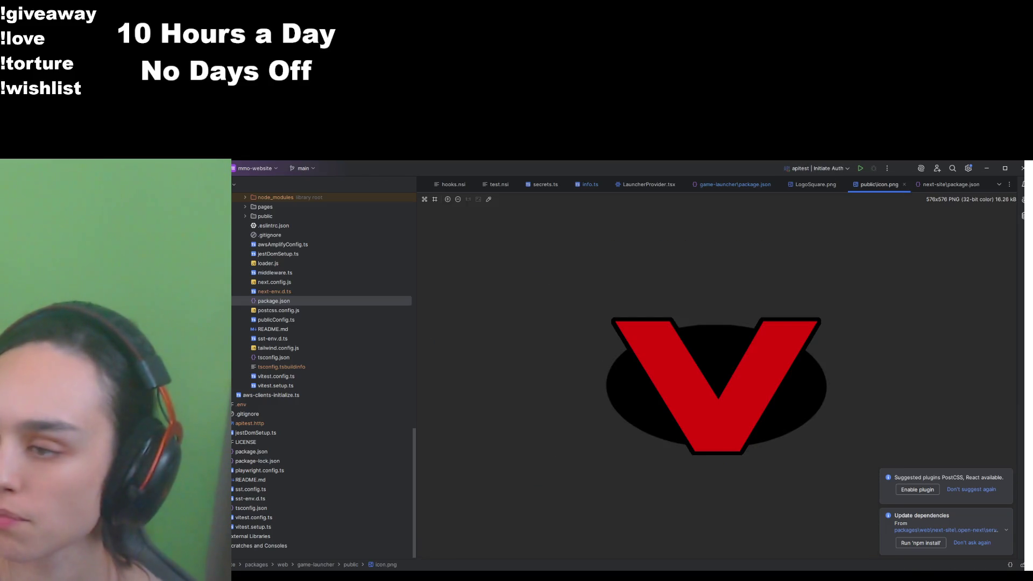